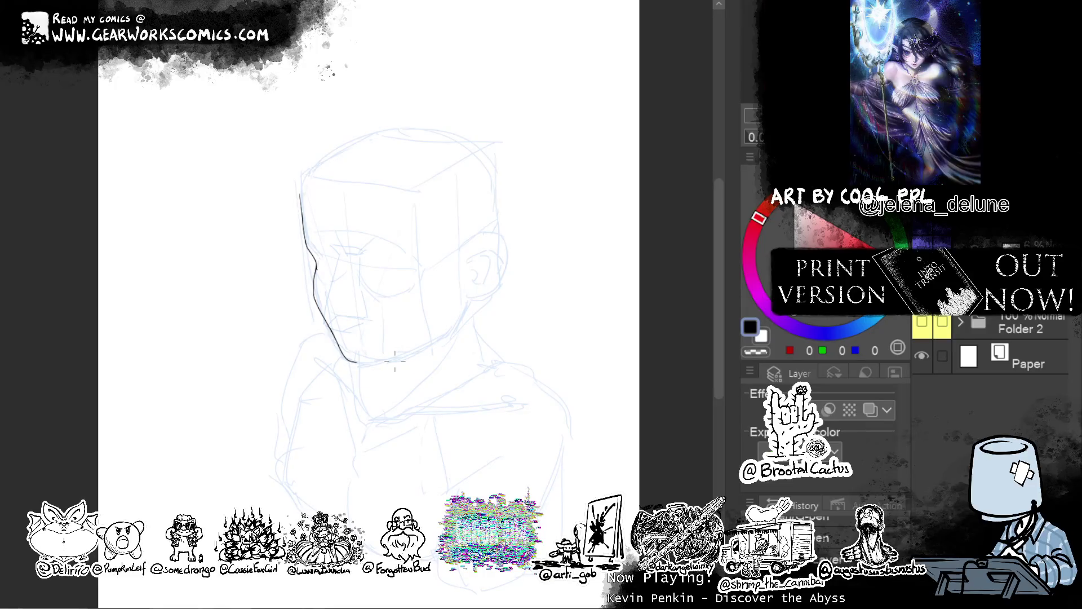
Ink the jaw line from the chin toward the ear, undoing and redrawing its end several times
drag(358, 363, 431, 341)
key(ctrl+z)
key(ctrl+z)
drag(361, 363, 447, 330)
key(ctrl+z)
drag(360, 363, 444, 334)
key(ctrl+z)
drag(360, 364, 439, 334)
Settle the jaw line's end farther out so it finishes just under the ear
key(ctrl+z)
key(ctrl+z)
drag(357, 363, 460, 331)
key(ctrl+z)
drag(356, 363, 455, 331)
key(ctrl+z)
mouse_move(359, 364)
mouse_down()
mouse_move(452, 333)
mouse_move(464, 304)
mouse_up()
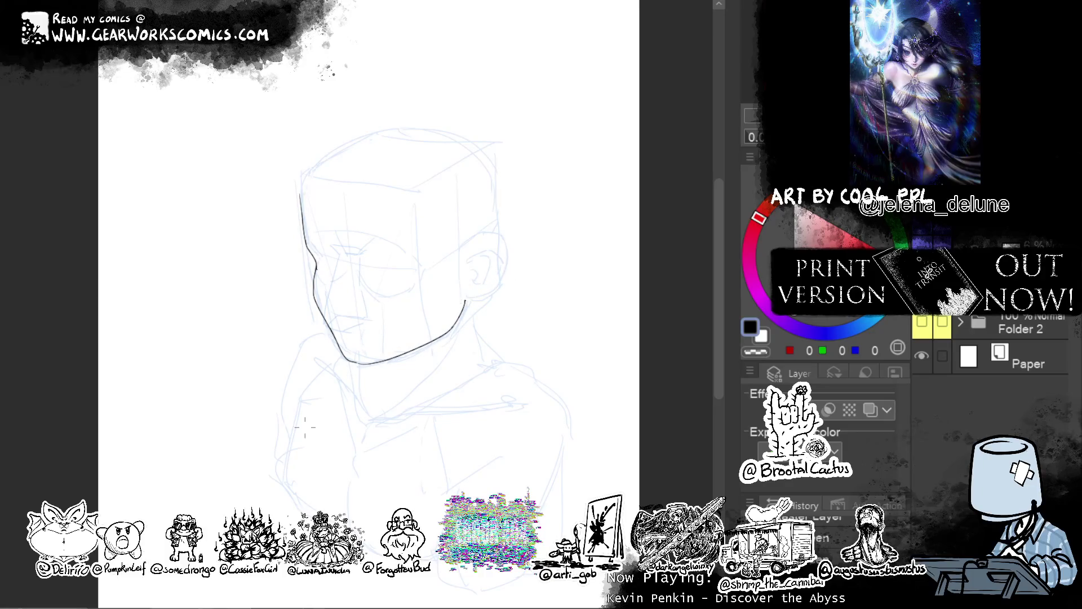
key(e)
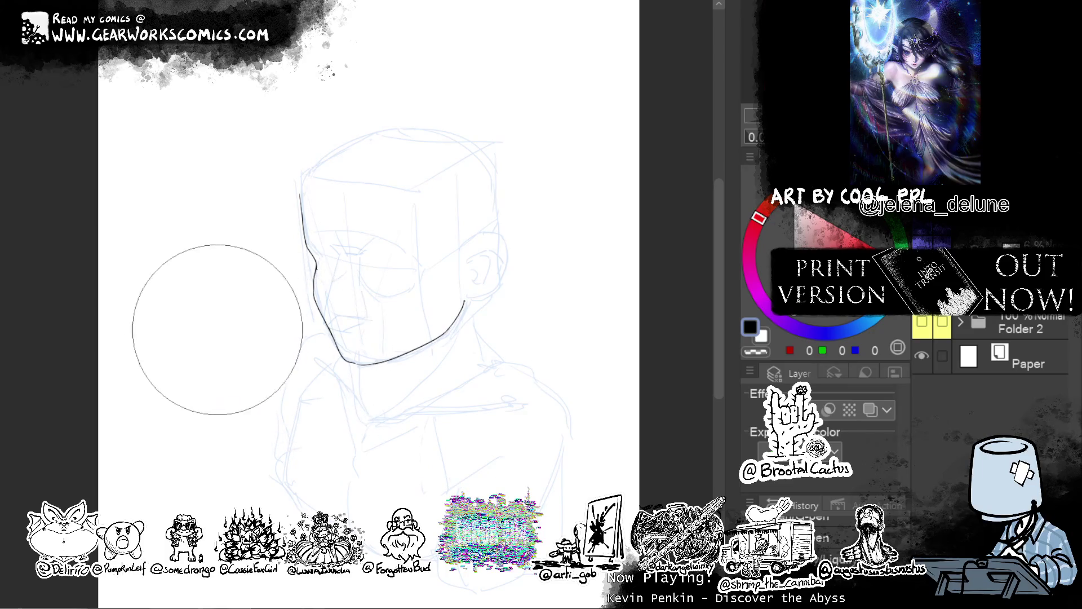
drag(256, 347, 276, 389)
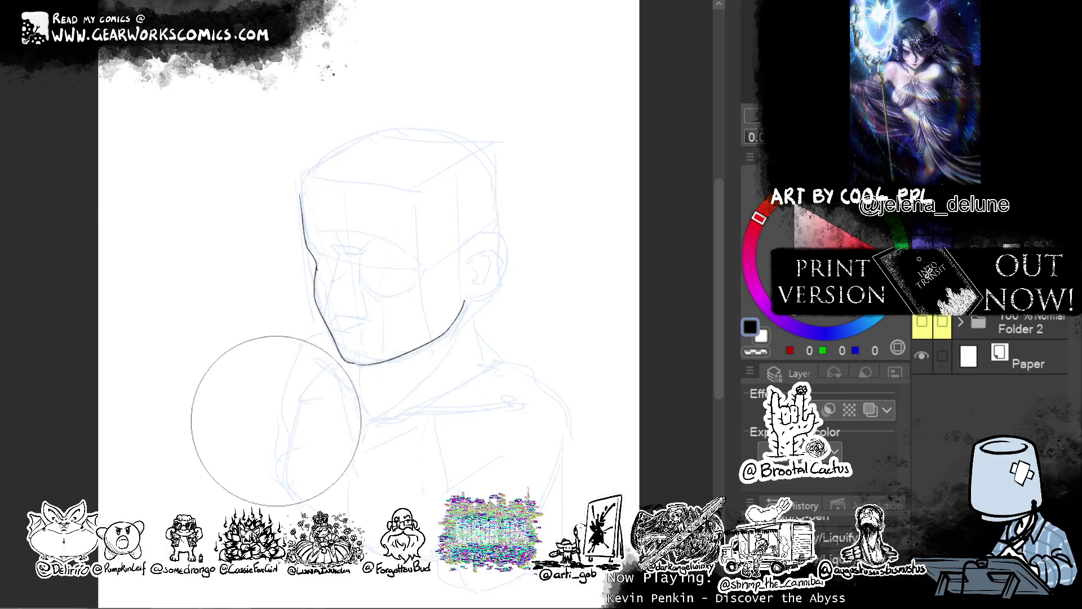
mouse_move(289, 330)
mouse_down()
mouse_move(329, 213)
mouse_move(327, 223)
mouse_up()
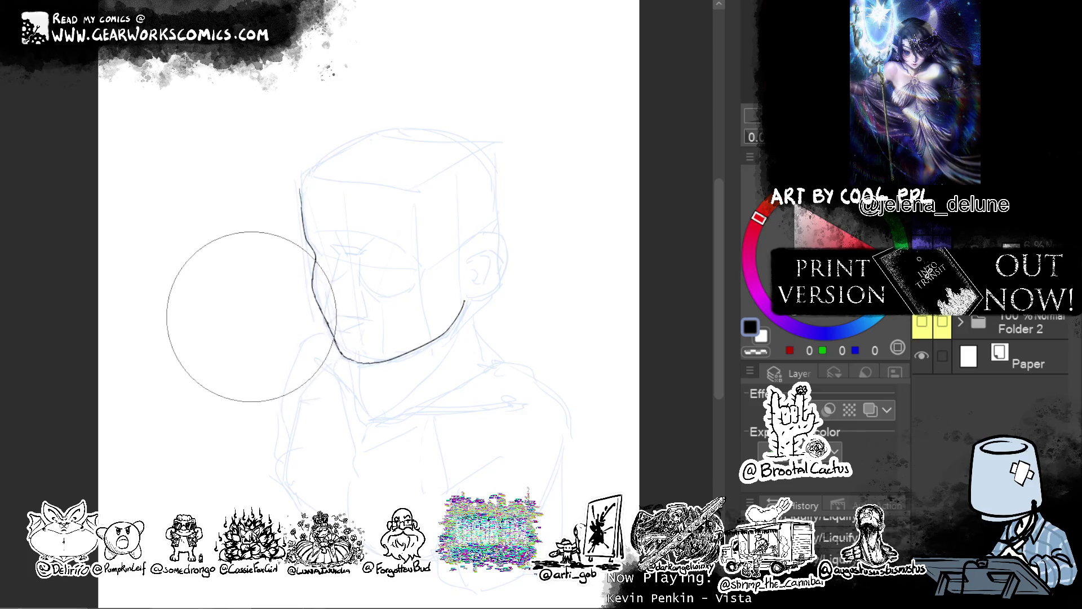
drag(302, 193, 328, 200)
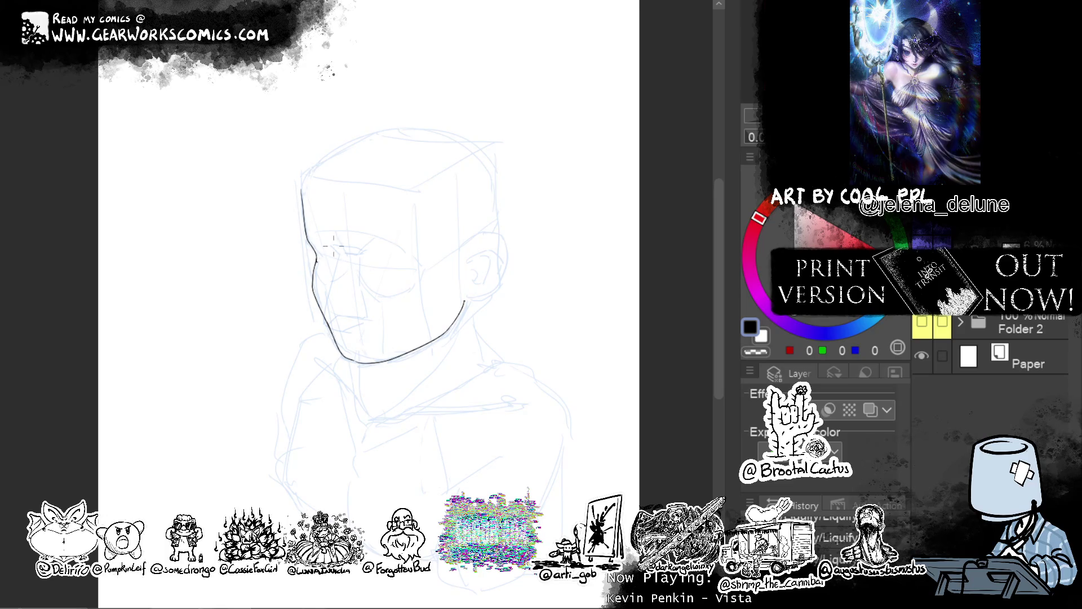
mouse_move(335, 248)
mouse_down()
mouse_move(337, 344)
mouse_move(355, 316)
mouse_up()
Ink a hooked nostril stroke, trimming back its extended tail
key(ctrl+z)
key(ctrl+z)
drag(328, 325, 357, 318)
key(ctrl+z)
key(ctrl+z)
drag(329, 322, 354, 316)
drag(358, 319, 369, 312)
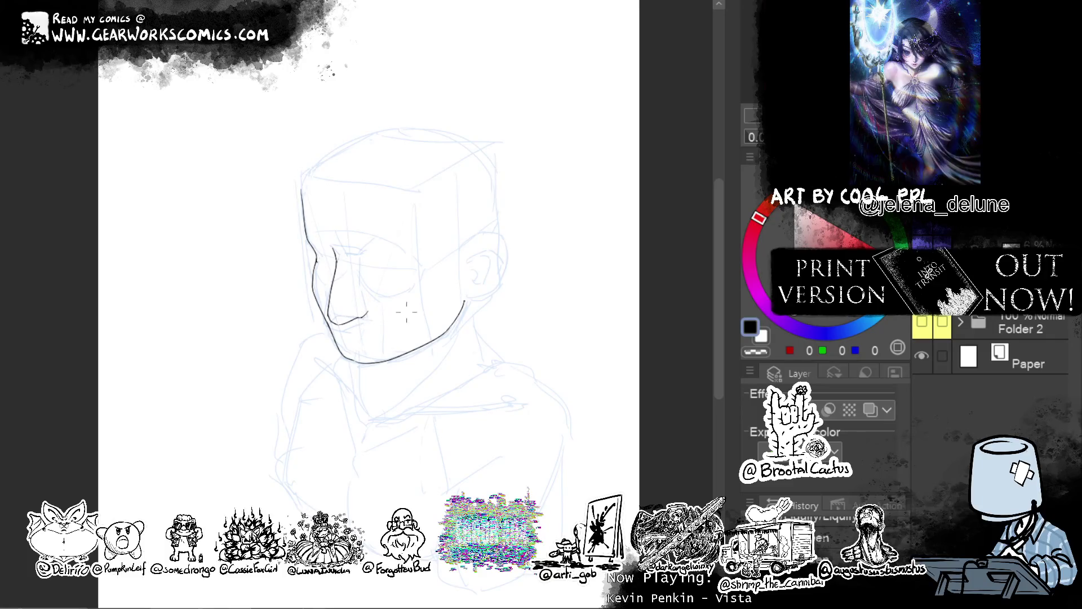
key(ctrl+z)
Ink a short mouth line finished with a small tick
mouse_move(333, 338)
mouse_down()
mouse_move(360, 339)
mouse_move(350, 340)
mouse_up()
drag(338, 334, 351, 339)
key(c)
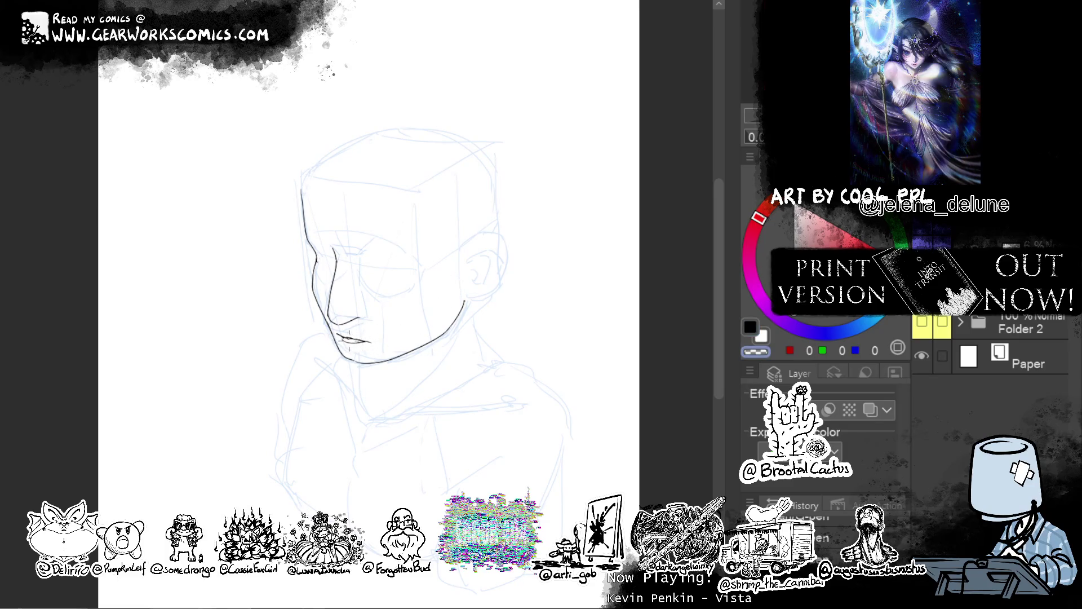
key(c)
drag(617, 281, 580, 292)
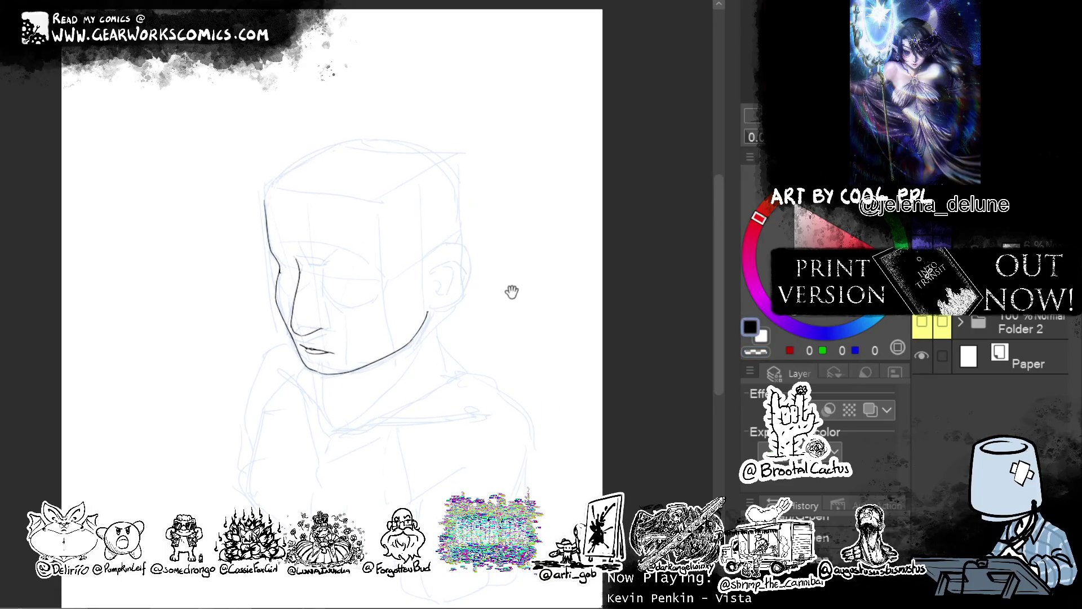
Reposition the lasso-selected lips with Transform and add a small loop at the ear
mouse_move(316, 336)
mouse_down()
mouse_move(301, 336)
mouse_move(358, 343)
mouse_move(345, 338)
mouse_up()
click(404, 387)
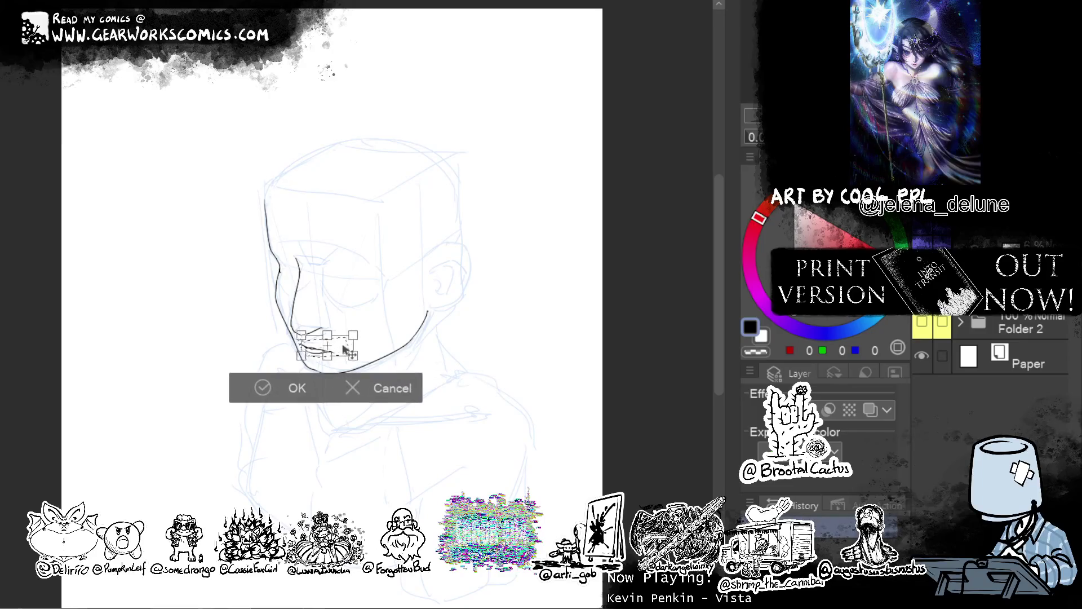
click(263, 388)
drag(434, 288, 430, 301)
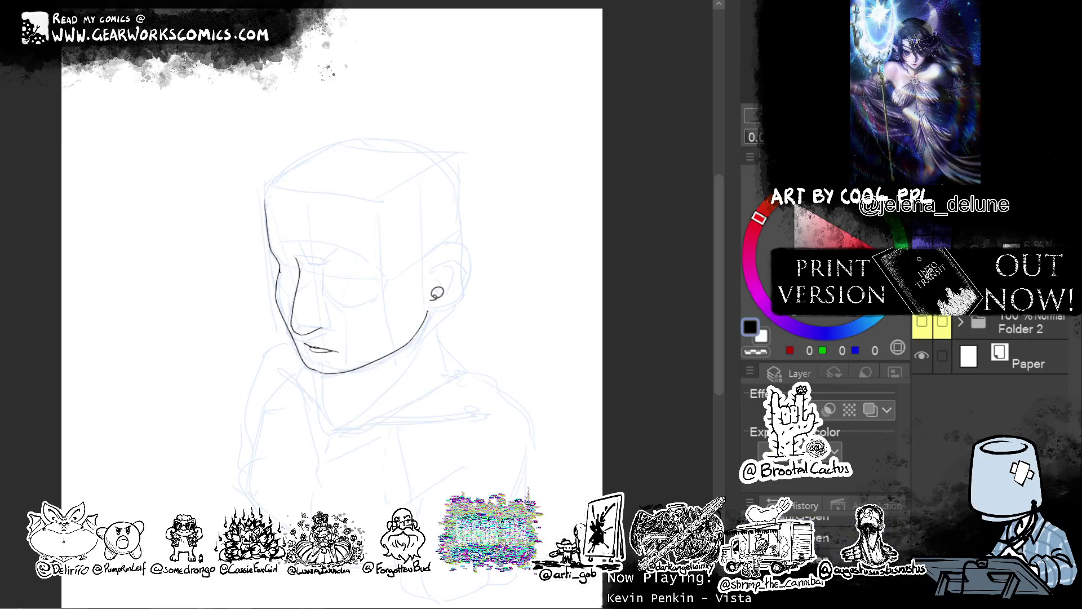
Nudge the lasso-selected nose slightly, then adjust the mouth with Ctrl+T and deselect
mouse_move(294, 298)
mouse_down()
mouse_move(290, 327)
mouse_move(327, 333)
mouse_move(337, 250)
mouse_up()
click(399, 369)
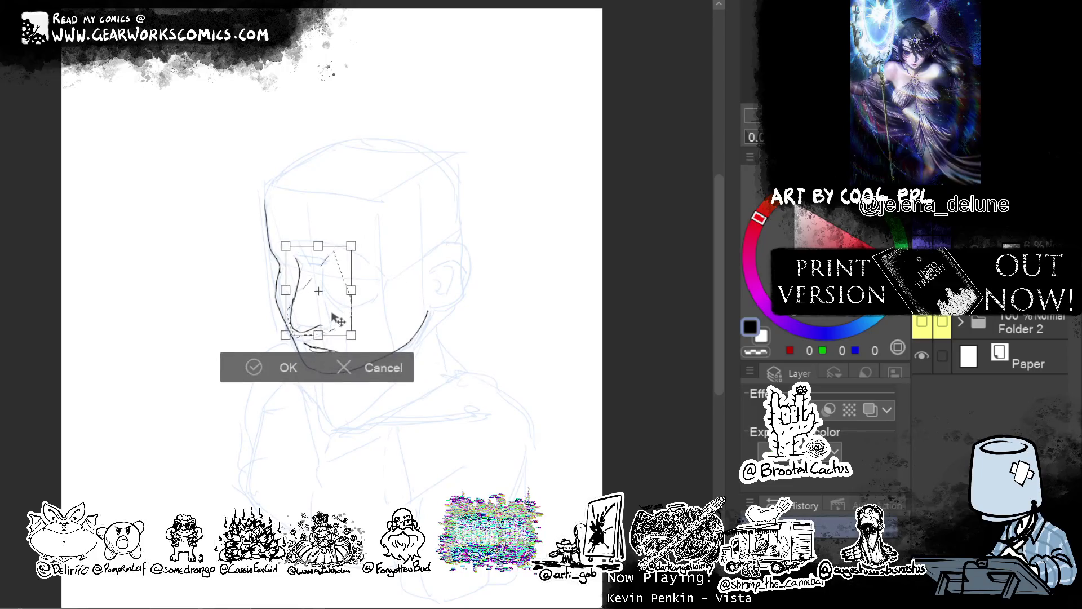
mouse_move(361, 317)
mouse_down()
mouse_move(299, 345)
mouse_move(368, 361)
mouse_move(355, 356)
mouse_up()
key(Return)
key(ctrl+d)
key(p)
key(ctrl+t)
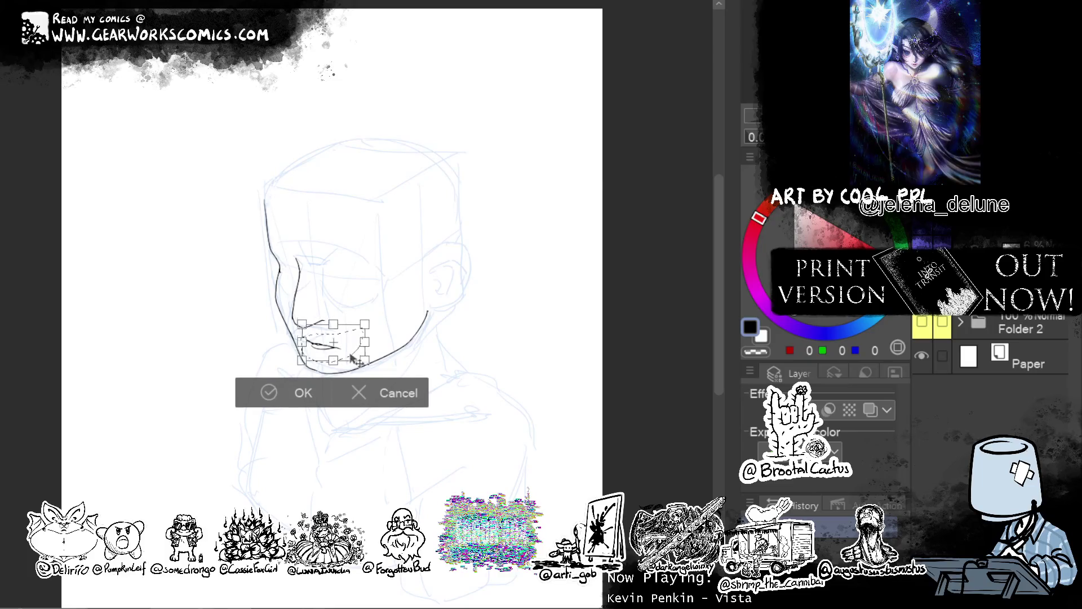
click(303, 393)
key(ctrl+d)
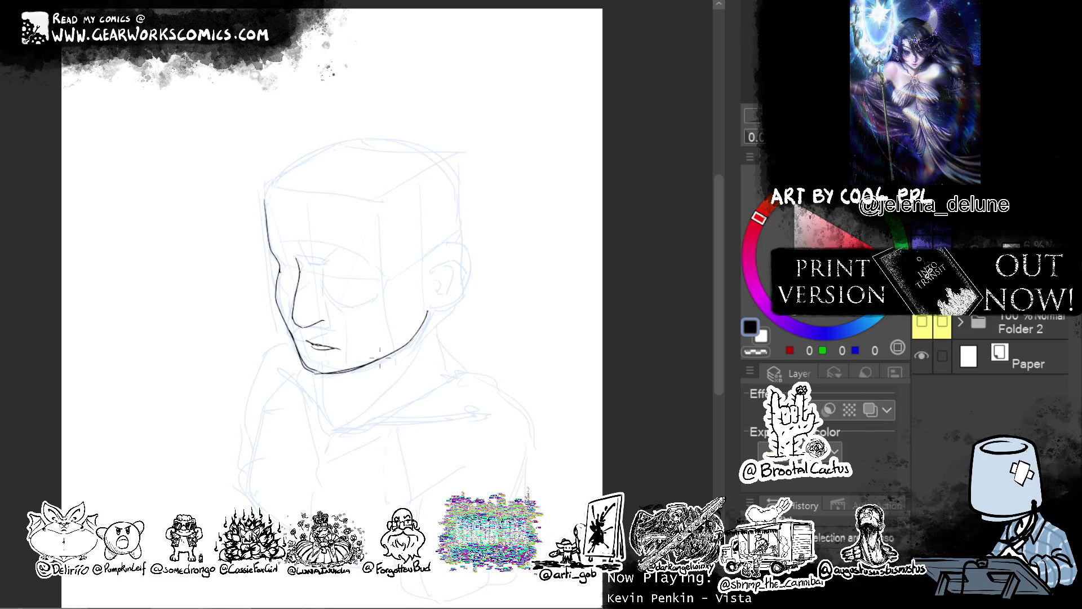
Re-ink the chin-to-jaw line and erase the doubled part of the chin
drag(315, 372, 383, 358)
key(c)
mouse_move(340, 373)
mouse_down()
mouse_move(299, 359)
mouse_move(330, 381)
mouse_move(332, 351)
mouse_up()
key(c)
key(c)
key(c)
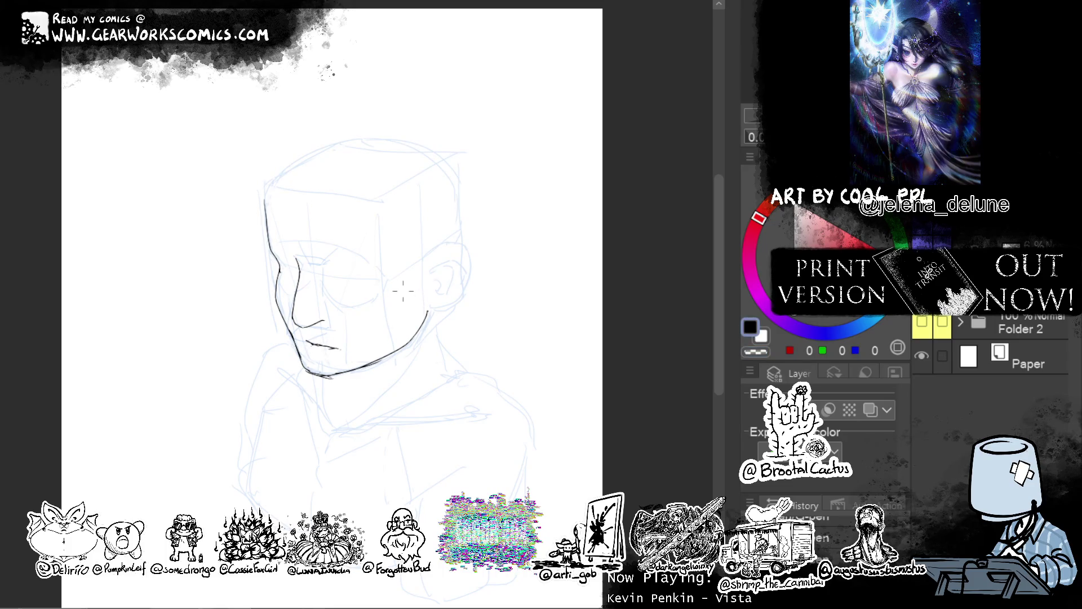
Ink the lower lip, brow and nose-bridge strokes, and a line under the upper eyelid
drag(307, 354, 334, 361)
key(ctrl+z)
key(ctrl+z)
mouse_move(274, 244)
mouse_down()
mouse_move(278, 261)
mouse_move(386, 271)
mouse_move(377, 275)
mouse_up()
key(ctrl+z)
key(ctrl+z)
key(ctrl+z)
mouse_move(359, 280)
mouse_down()
mouse_move(326, 289)
mouse_move(370, 287)
mouse_up()
key(ctrl+z)
key(ctrl+z)
key(ctrl+z)
key(ctrl+z)
key(ctrl+z)
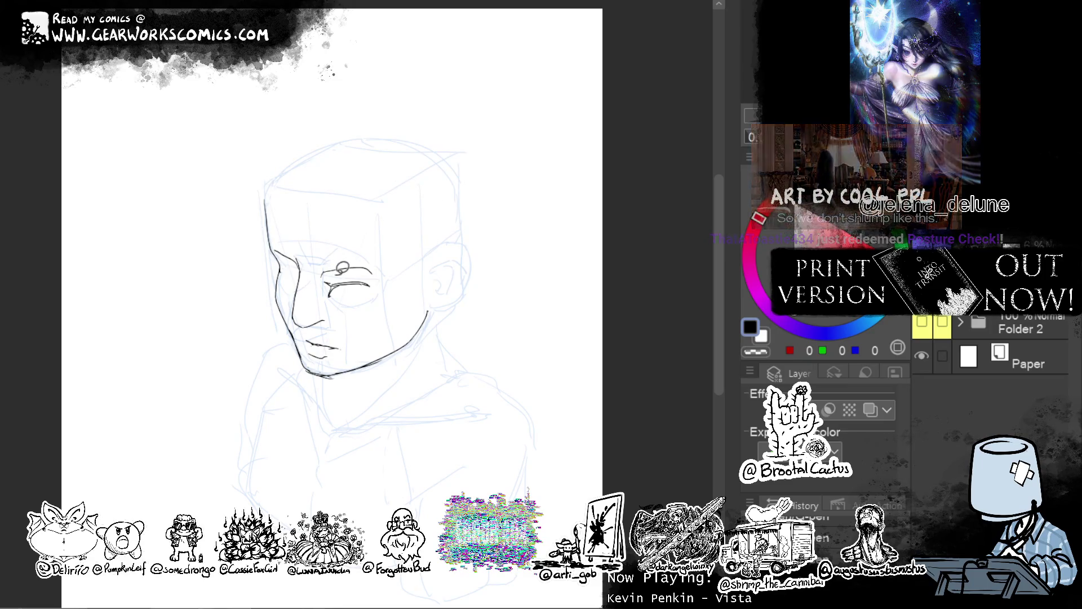
Lasso the eye lines and shift them into a new position with Transform
mouse_move(327, 275)
mouse_down()
mouse_move(383, 293)
mouse_move(330, 269)
mouse_move(363, 292)
mouse_up()
click(427, 338)
key(Return)
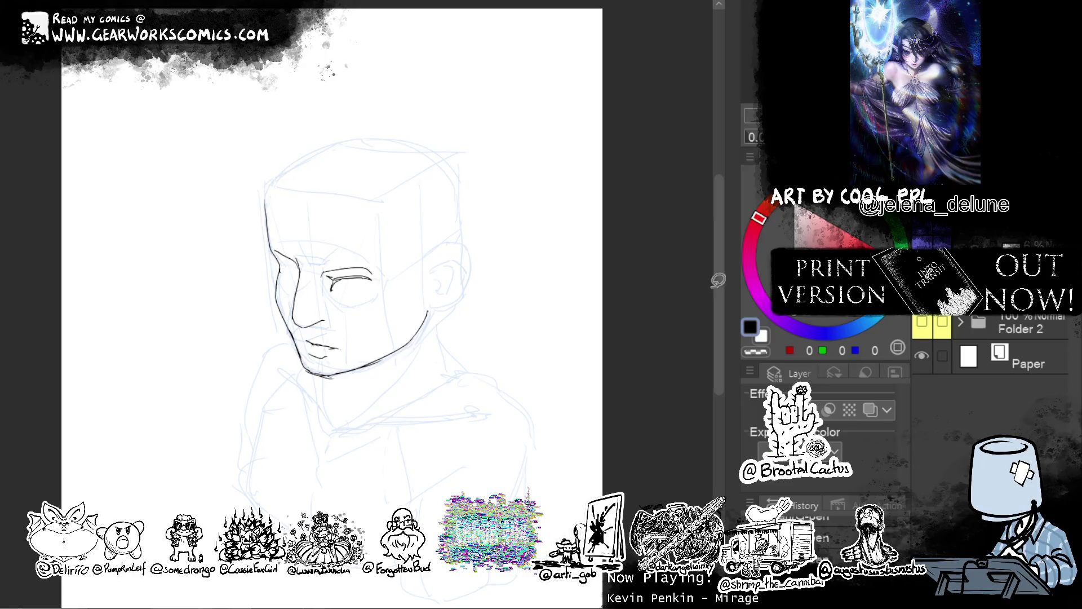
Ink the near eye's outline, closing its outer corner and redrawing it as a cleaner oval
mouse_move(336, 285)
mouse_down()
mouse_move(333, 295)
mouse_move(354, 296)
mouse_move(370, 287)
mouse_up()
key(ctrl+z)
key(ctrl+z)
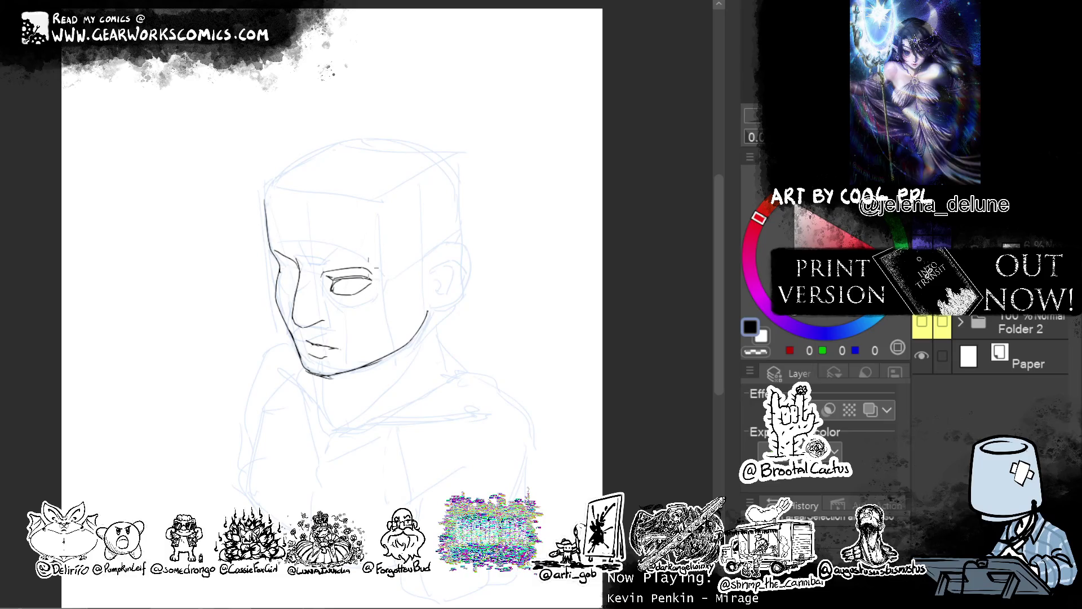
mouse_move(362, 292)
mouse_down()
mouse_move(375, 283)
mouse_move(361, 294)
mouse_up()
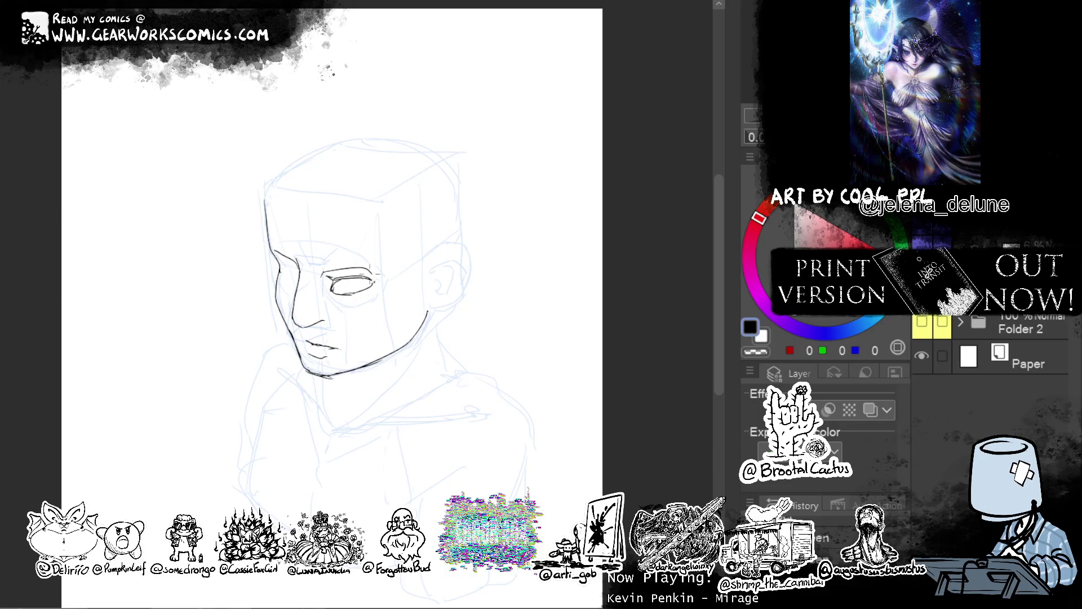
mouse_move(366, 298)
mouse_down()
mouse_move(359, 309)
mouse_move(358, 298)
mouse_up()
key(ctrl+z)
key(ctrl+z)
mouse_move(341, 277)
mouse_down()
mouse_move(335, 289)
mouse_move(352, 273)
mouse_up()
key(ctrl+z)
key(ctrl+z)
drag(340, 289, 376, 280)
Sketch a round iris with inner details in the near eye
key(c)
key(c)
key(ctrl+z)
drag(343, 280, 341, 300)
key(ctrl+z)
key(ctrl+z)
key(ctrl+z)
key(ctrl+z)
key(ctrl+z)
key(ctrl+z)
drag(356, 282, 360, 293)
key(ctrl+z)
key(ctrl+z)
Add lash strokes along the far eye
drag(280, 273, 295, 280)
mouse_move(275, 269)
mouse_down()
mouse_move(293, 279)
mouse_move(270, 268)
mouse_move(296, 269)
mouse_up()
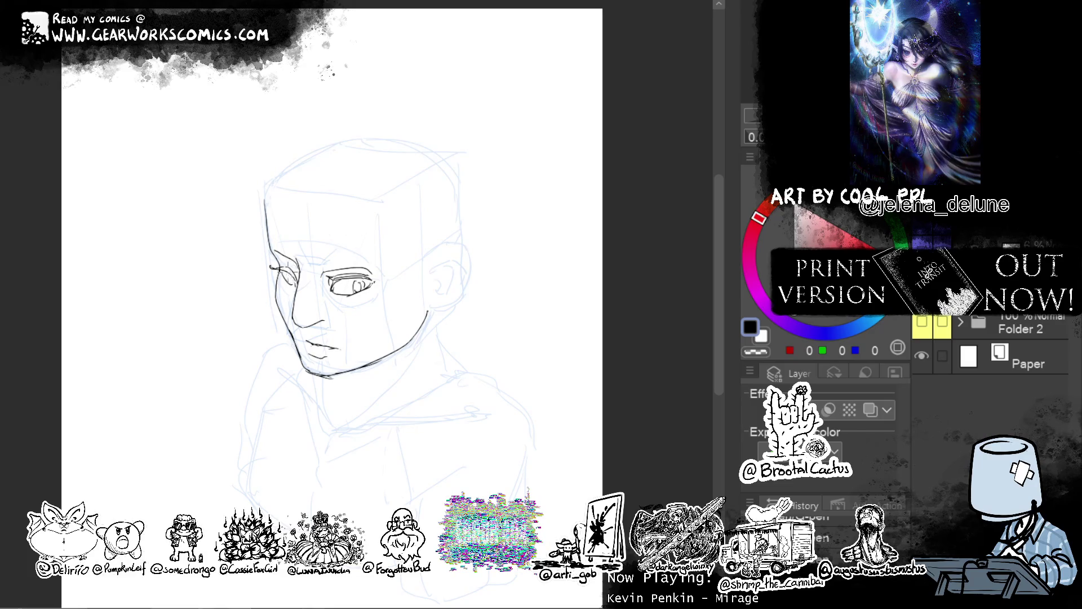
key(c)
Rework the far eye's lower lid and add strokes inside it and beside the nose bridge
key(c)
drag(299, 287, 303, 299)
key(c)
key(c)
drag(307, 287, 300, 296)
key(c)
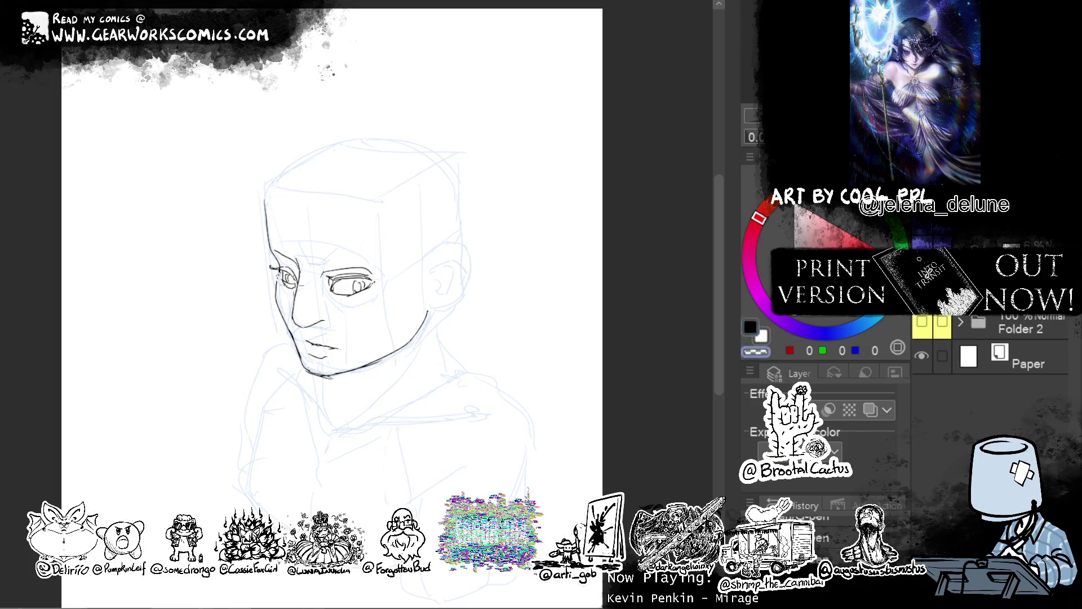
key(c)
drag(285, 279, 293, 289)
drag(515, 325, 526, 319)
Redraw the near eye's lower lid and add a small stroke in the far eye
drag(336, 281, 374, 294)
key(ctrl+z)
drag(371, 292, 386, 280)
key(ctrl+z)
drag(292, 275, 301, 287)
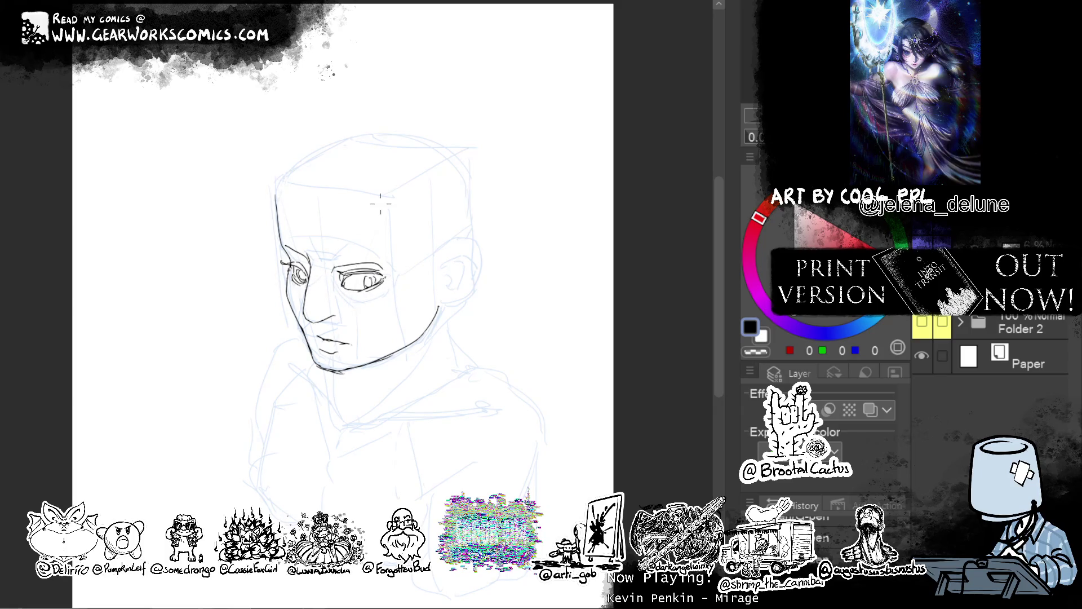
drag(487, 314, 510, 336)
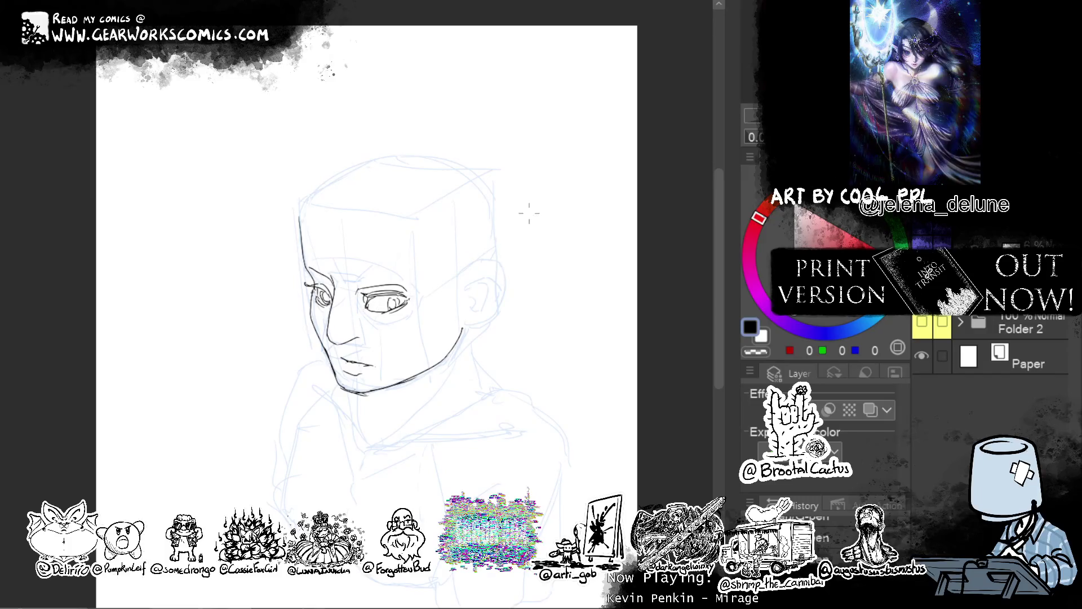
Ink a short line on the near cheek and a stroke along the far eye socket's side
drag(528, 208, 516, 189)
drag(396, 323, 426, 307)
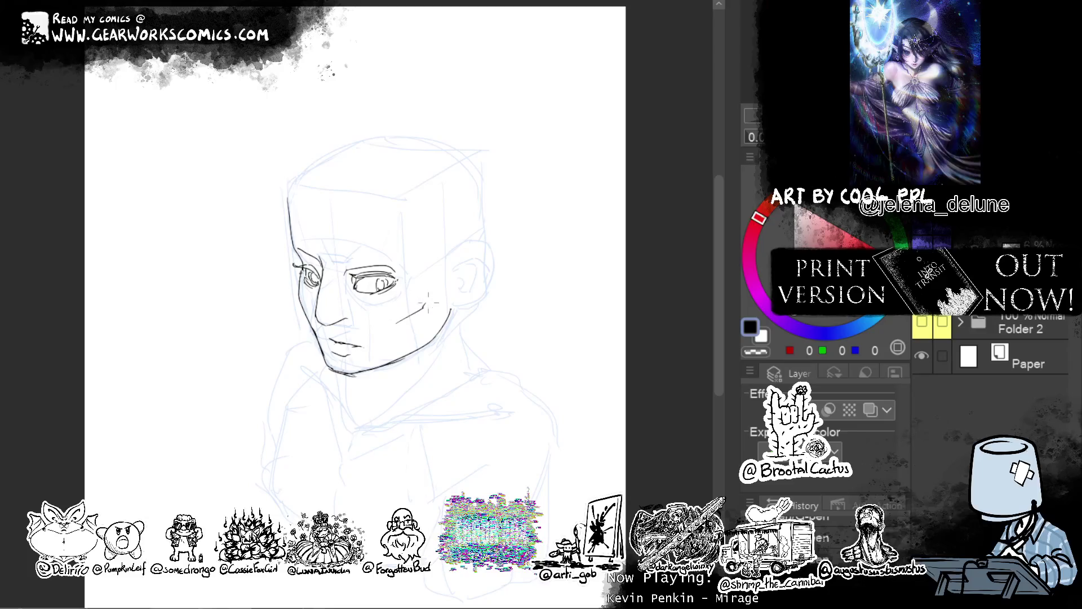
drag(544, 276, 558, 280)
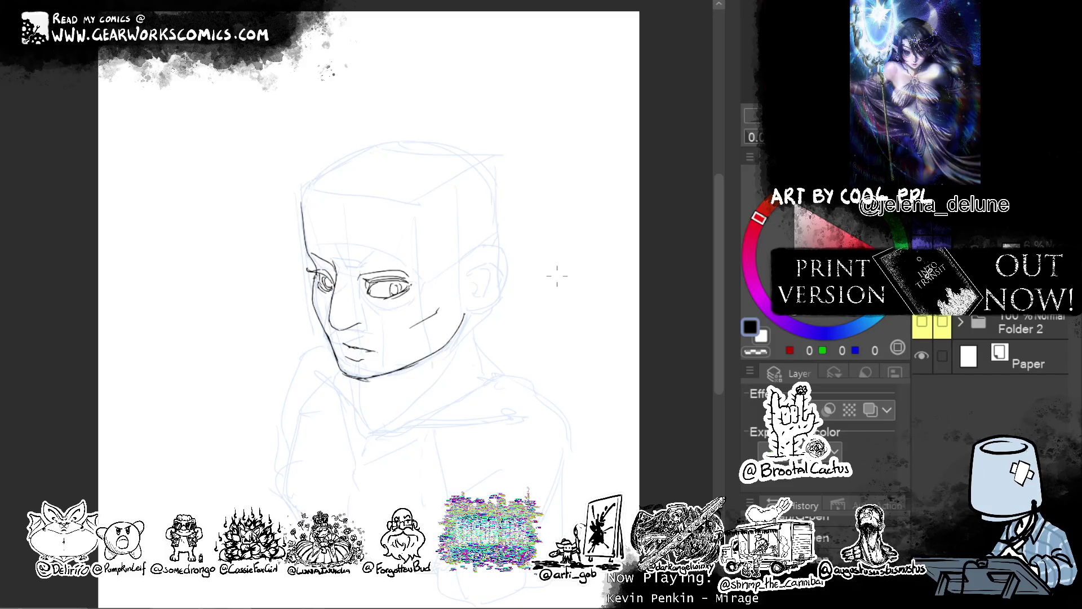
scroll(633, 234, up, 1)
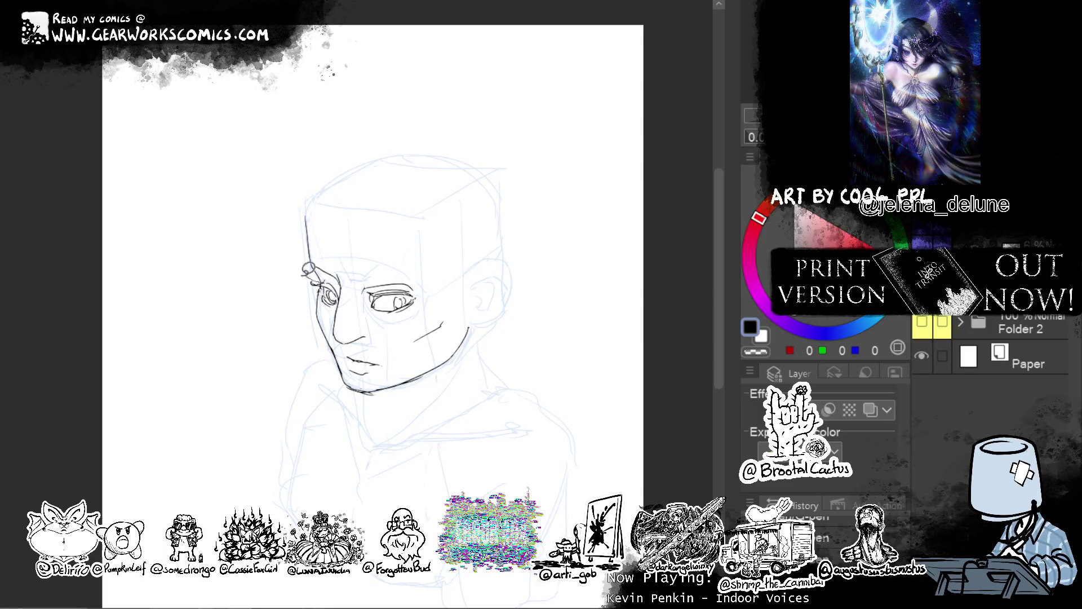
mouse_move(324, 290)
mouse_down()
mouse_move(334, 317)
mouse_move(344, 285)
mouse_move(334, 270)
mouse_move(366, 285)
mouse_move(420, 270)
mouse_move(398, 264)
mouse_up()
Shift both selected eyes slightly with Transform, then deselect
click(444, 362)
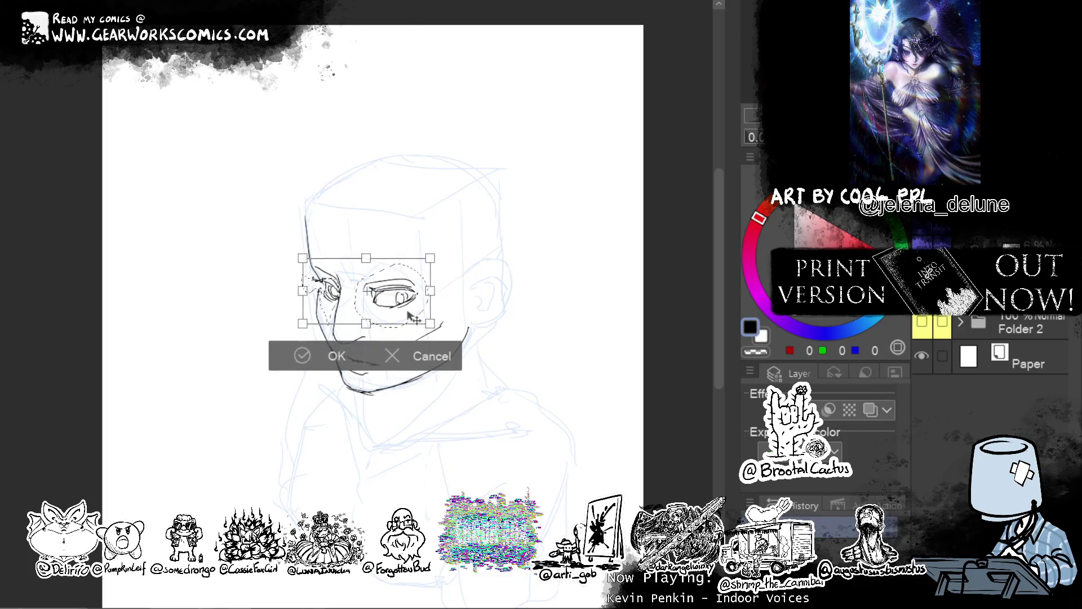
drag(471, 283, 434, 307)
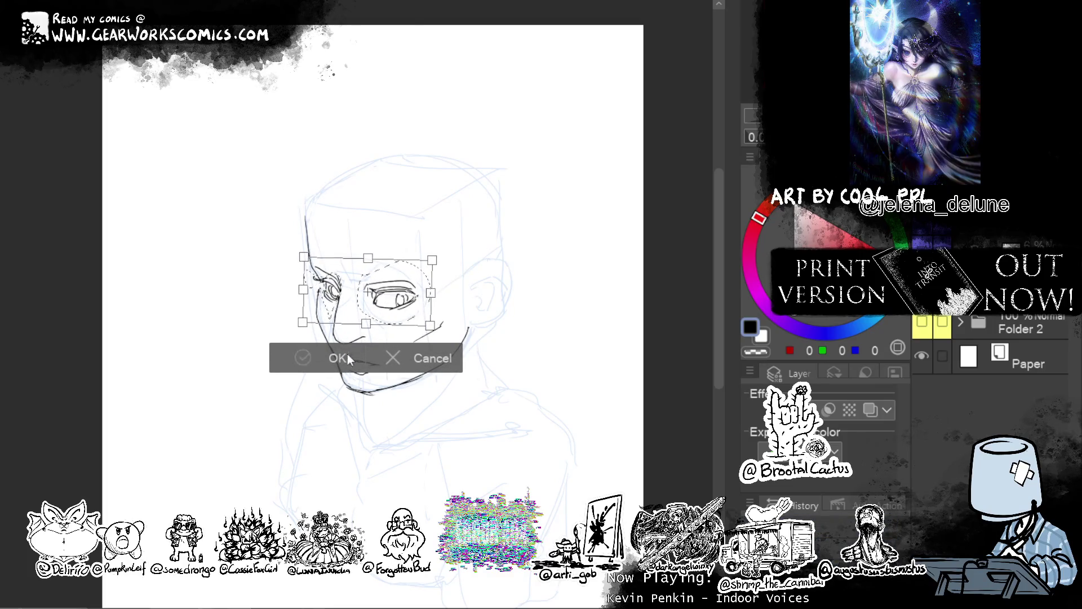
key(Return)
key(ctrl+d)
key(p)
Lasso the near eye and rotate it slightly clockwise with Ctrl+T
key(m)
mouse_move(417, 244)
mouse_down()
mouse_move(424, 276)
mouse_move(383, 324)
mouse_move(364, 251)
mouse_up()
key(ctrl+t)
mouse_move(426, 337)
mouse_down()
mouse_move(504, 307)
mouse_move(425, 311)
mouse_move(474, 280)
mouse_up()
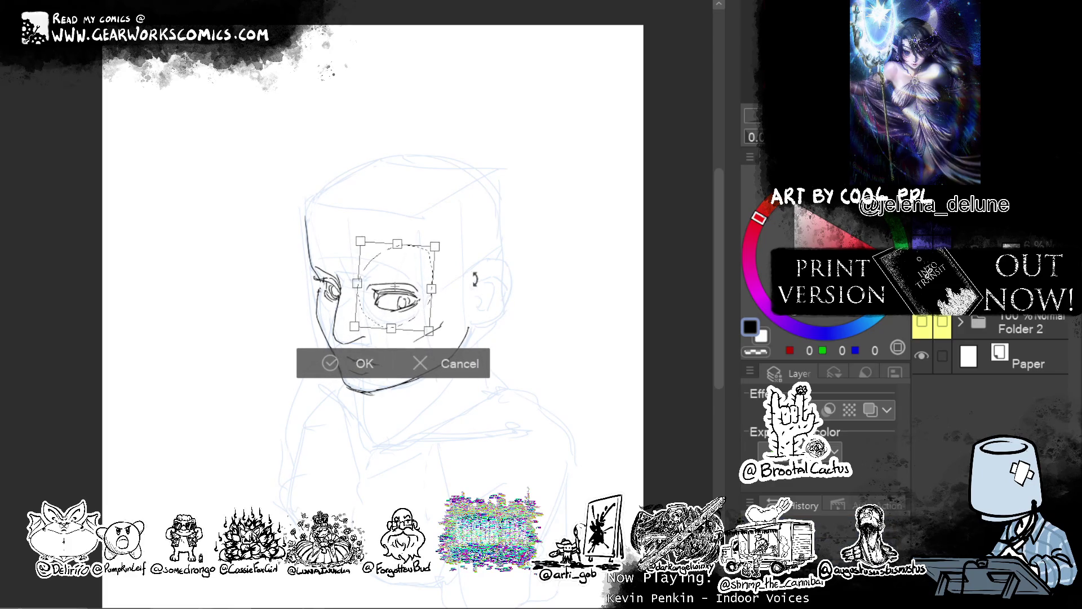
click(367, 367)
key(ctrl+d)
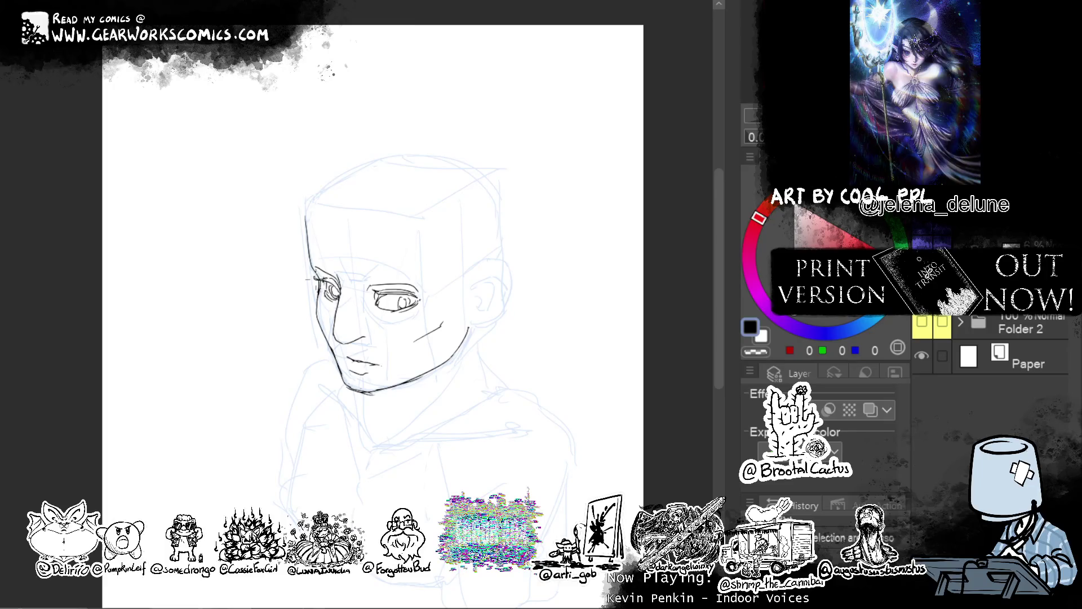
Push the right eye's lines and surrounding linework into a cleaner shape with Liquify
drag(613, 240, 623, 206)
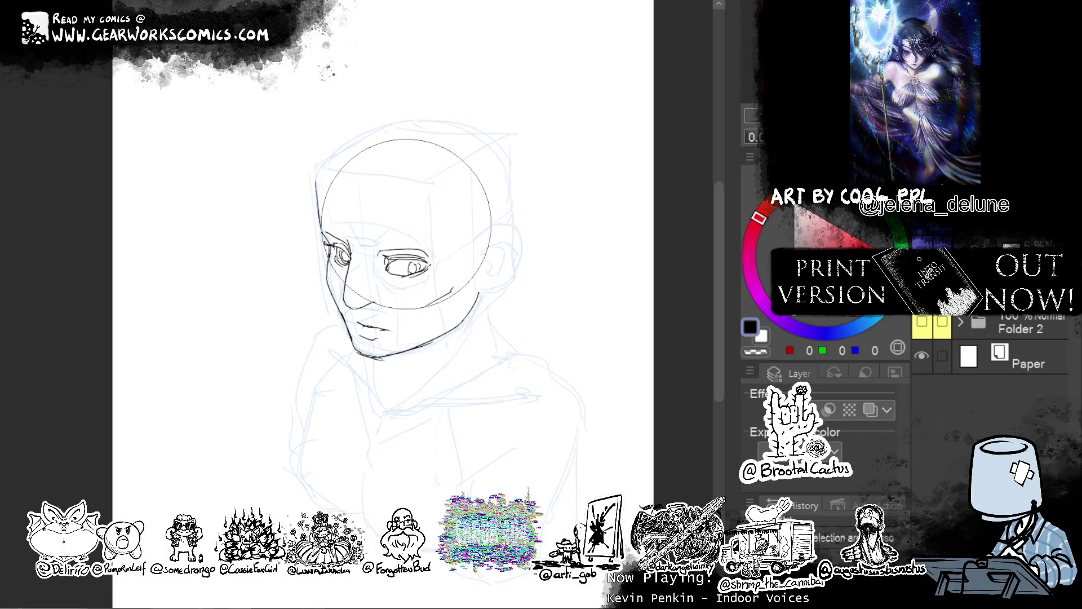
mouse_move(468, 225)
mouse_down()
mouse_move(432, 251)
mouse_move(451, 254)
mouse_move(429, 243)
mouse_up()
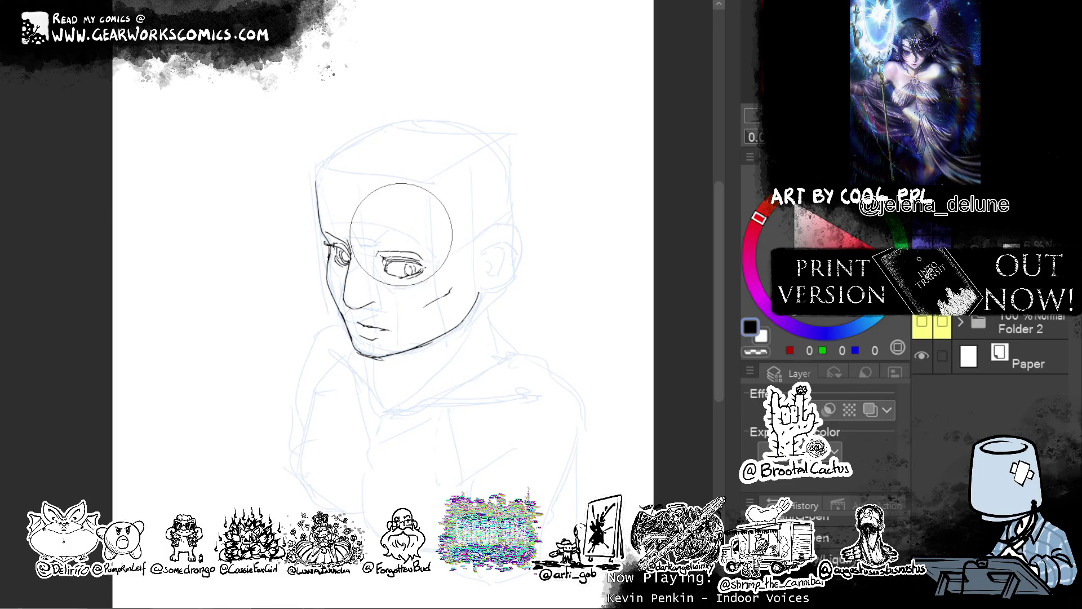
drag(420, 262, 421, 260)
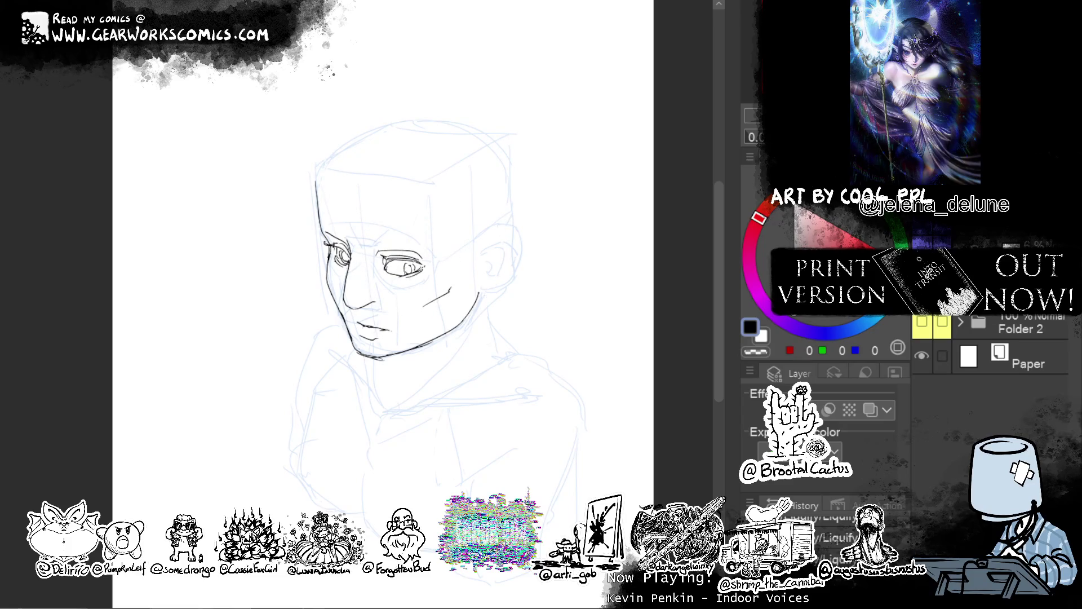
mouse_move(598, 224)
mouse_down()
mouse_move(582, 273)
mouse_move(592, 234)
mouse_up()
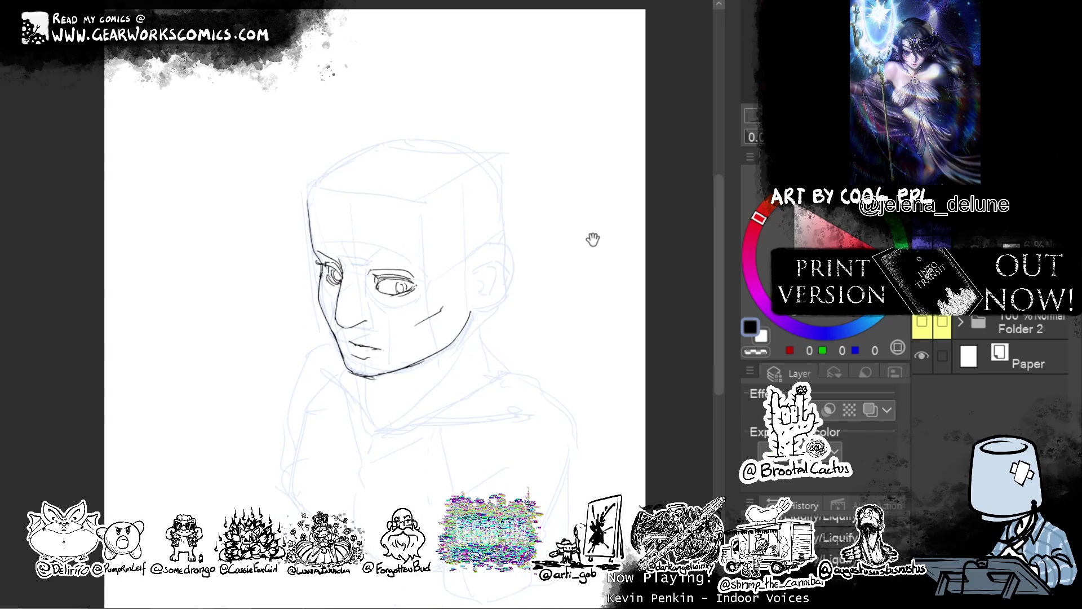
Ink an arched eyebrow above the right eye, redrawing its length until it sits right
drag(361, 256, 410, 249)
key(ctrl+z)
key(ctrl+z)
key(ctrl+z)
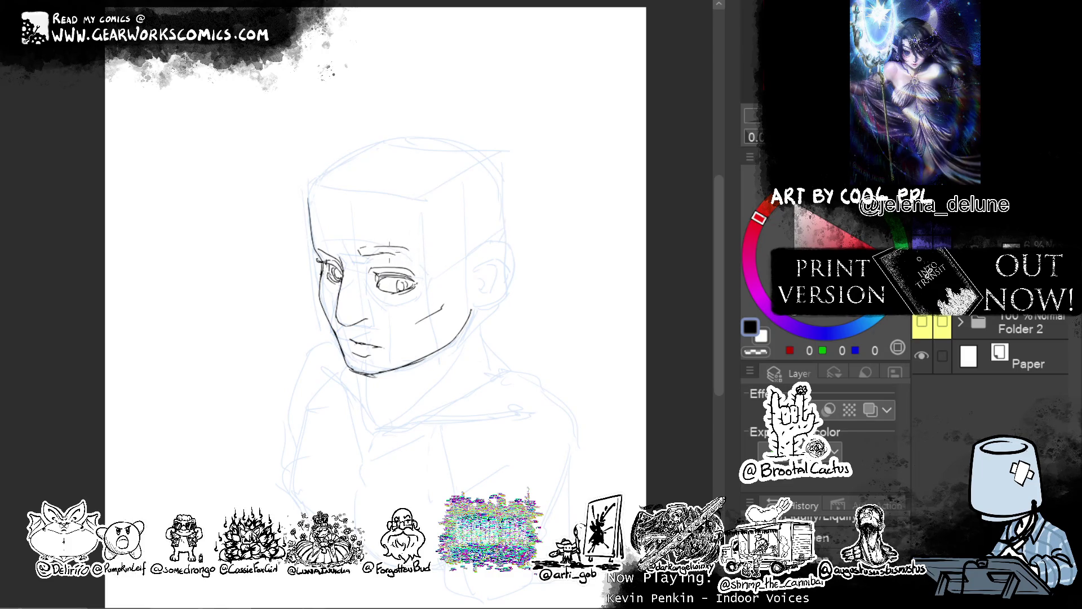
drag(409, 250, 433, 274)
key(ctrl+z)
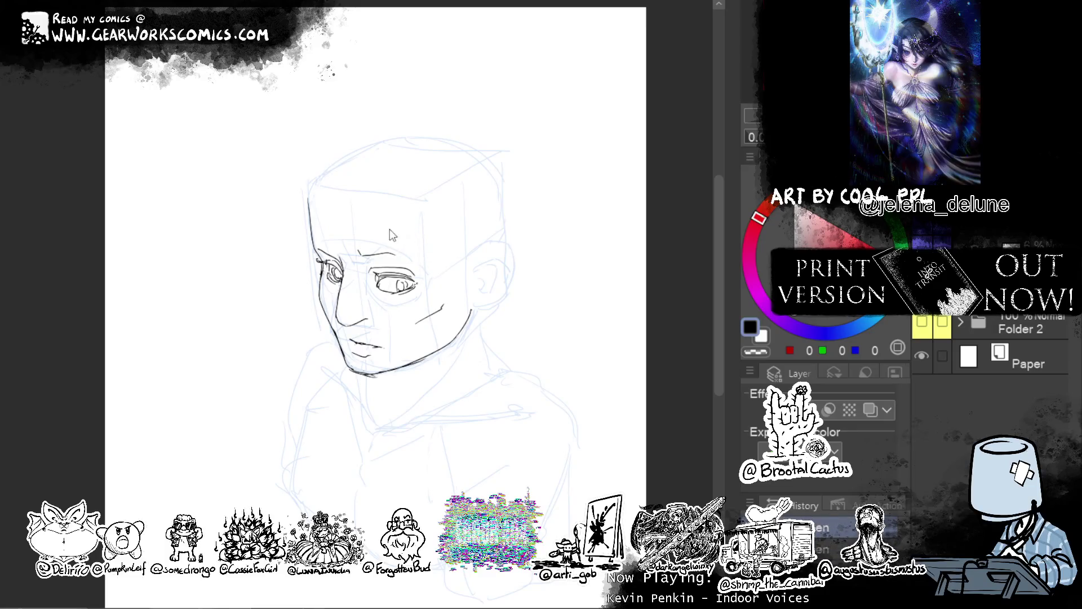
drag(364, 254, 434, 270)
key(ctrl+z)
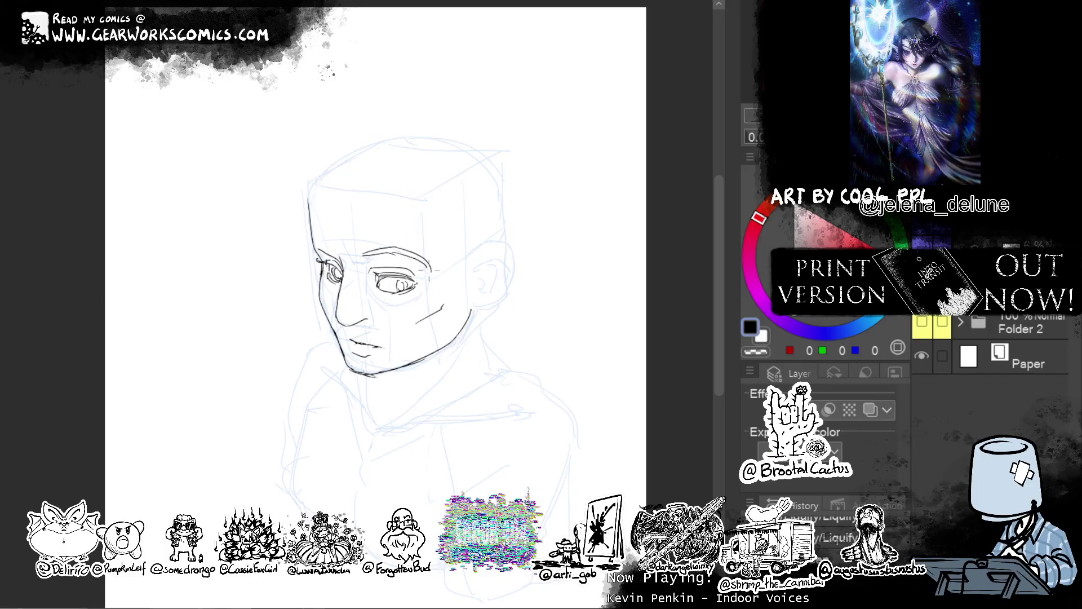
Ink and reshape the brow line over the left eye
mouse_move(341, 253)
mouse_down()
mouse_move(329, 238)
mouse_move(305, 239)
mouse_up()
drag(314, 242, 327, 251)
key(ctrl+z)
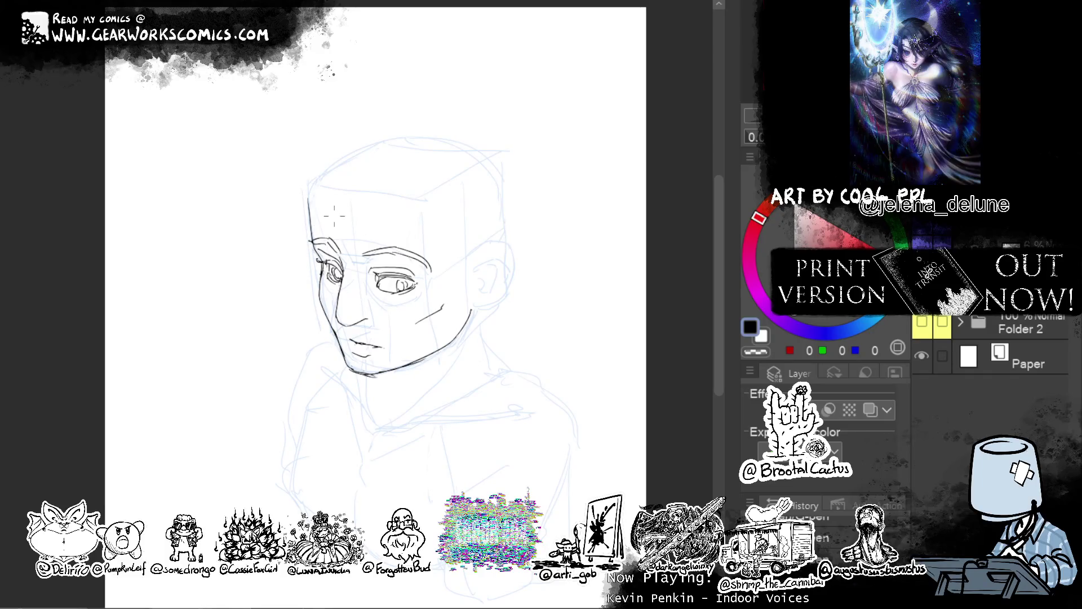
mouse_move(334, 237)
mouse_down()
mouse_move(338, 254)
mouse_move(310, 243)
mouse_up()
Ink the ear's outer outline and back edge beside the head, retrying strokes until they fit
scroll(592, 169, down, 5)
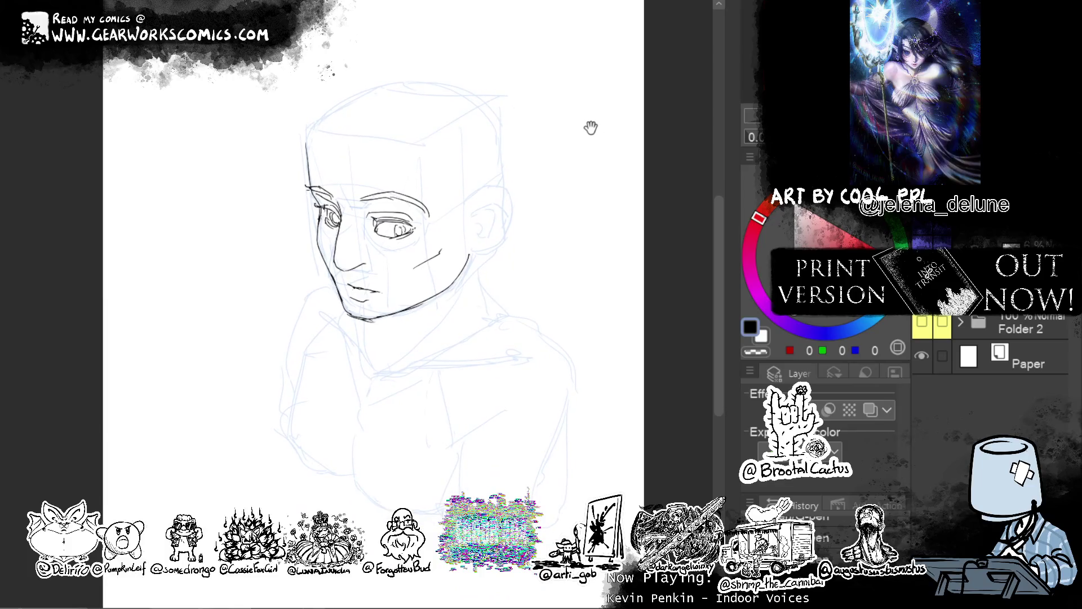
mouse_move(464, 210)
mouse_down()
mouse_move(510, 206)
mouse_move(508, 197)
mouse_move(511, 207)
mouse_move(495, 243)
mouse_move(471, 258)
mouse_up()
key(ctrl+z)
key(ctrl+z)
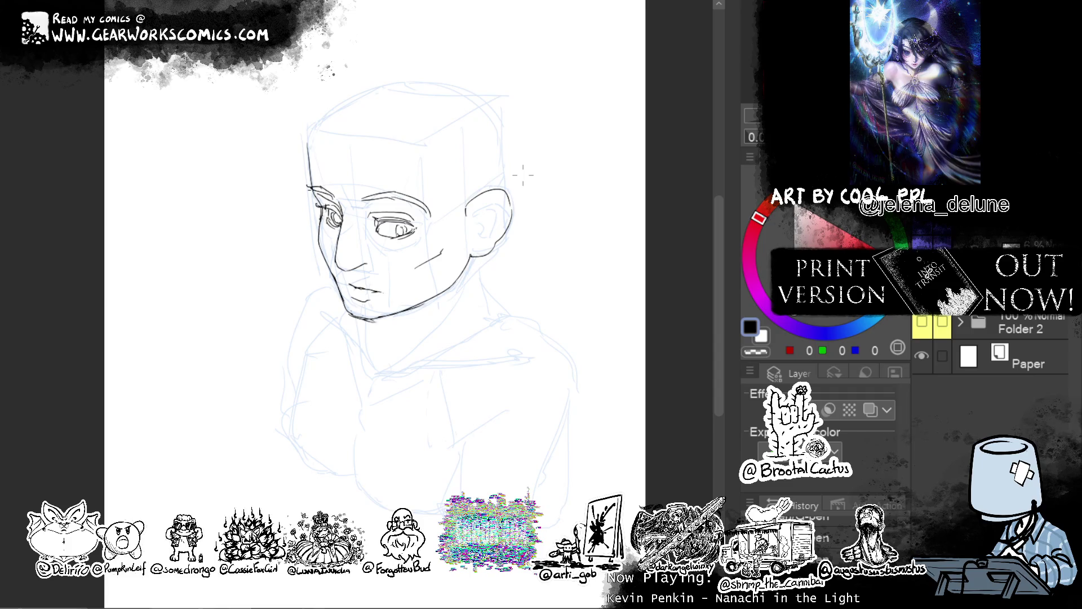
mouse_move(477, 223)
mouse_down()
mouse_move(496, 207)
mouse_move(485, 232)
mouse_up()
key(ctrl+z)
key(ctrl+z)
mouse_move(466, 211)
mouse_down()
mouse_move(510, 190)
mouse_move(518, 200)
mouse_move(492, 240)
mouse_up()
Add inner-ear curves reaching toward the lobe and push the outer rim inward
key(ctrl+z)
key(ctrl+z)
mouse_move(513, 194)
mouse_down()
mouse_move(516, 228)
mouse_move(499, 241)
mouse_move(527, 217)
mouse_move(474, 257)
mouse_up()
key(ctrl+z)
key(ctrl+z)
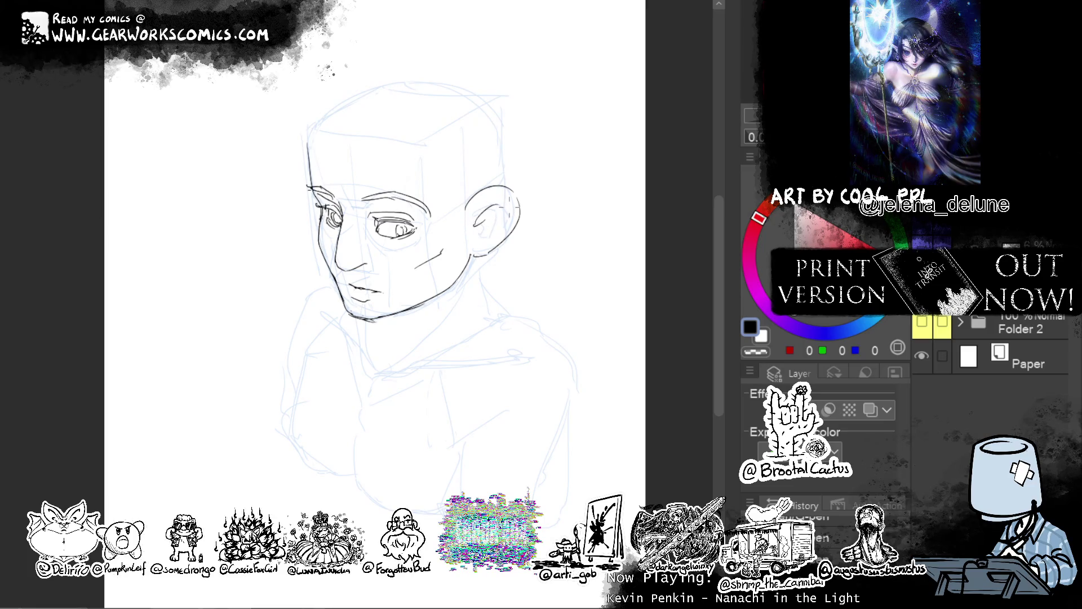
mouse_move(477, 221)
mouse_down()
mouse_move(497, 201)
mouse_move(494, 234)
mouse_up()
key(ctrl+z)
mouse_move(478, 219)
mouse_down()
mouse_move(504, 203)
mouse_move(511, 231)
mouse_move(496, 219)
mouse_move(483, 248)
mouse_up()
drag(471, 230, 478, 231)
mouse_move(551, 233)
mouse_down()
mouse_move(527, 198)
mouse_move(513, 286)
mouse_up()
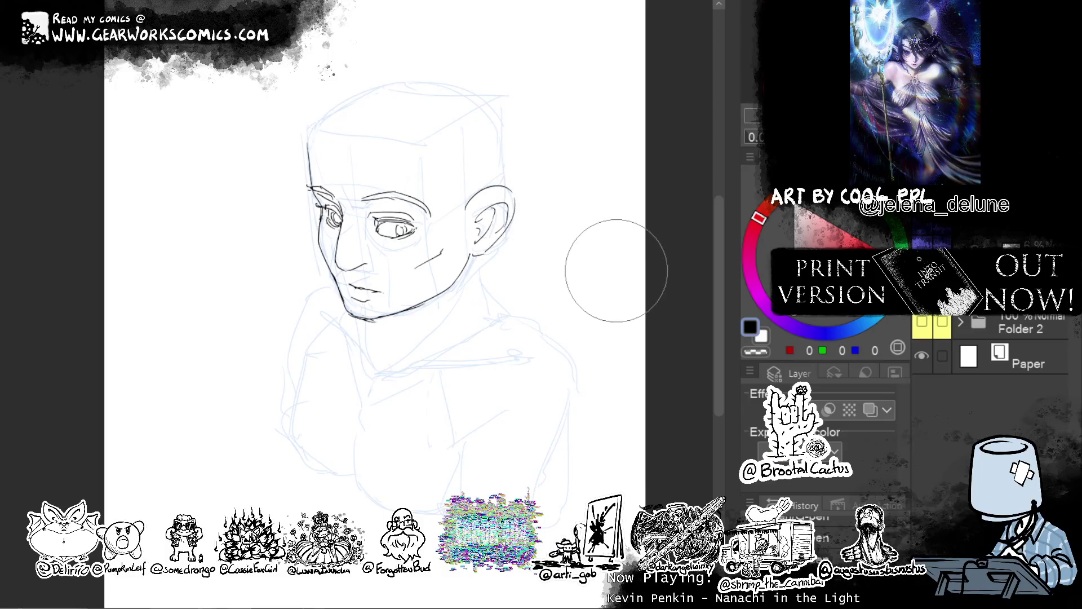
Liquify the ear to reshape its top, smooth the outer rim and slim the lower part
drag(508, 158, 485, 141)
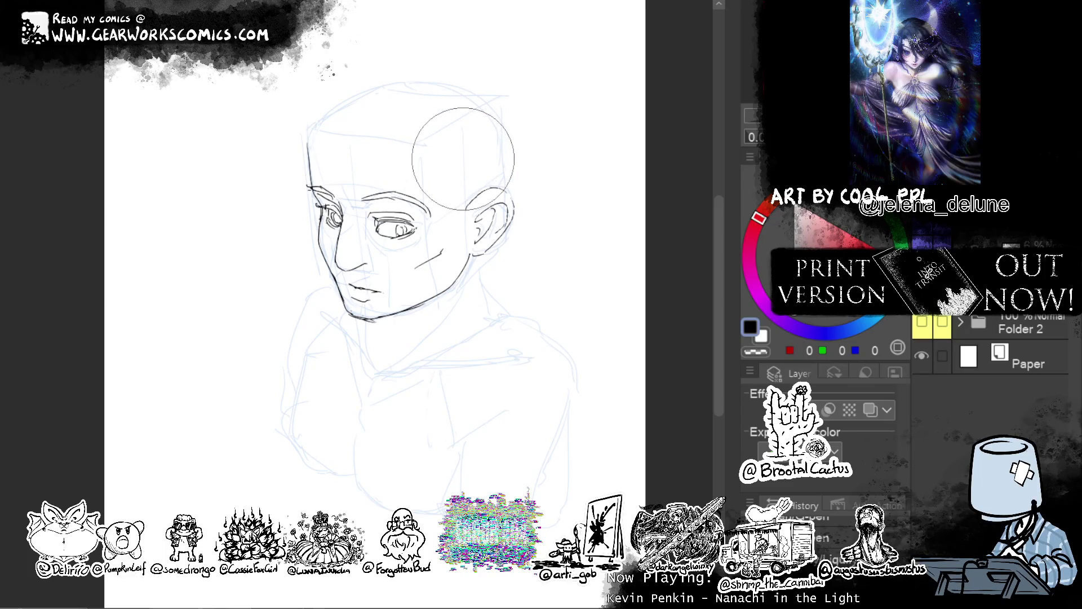
mouse_move(496, 248)
mouse_down()
mouse_move(512, 248)
mouse_move(538, 214)
mouse_move(474, 181)
mouse_up()
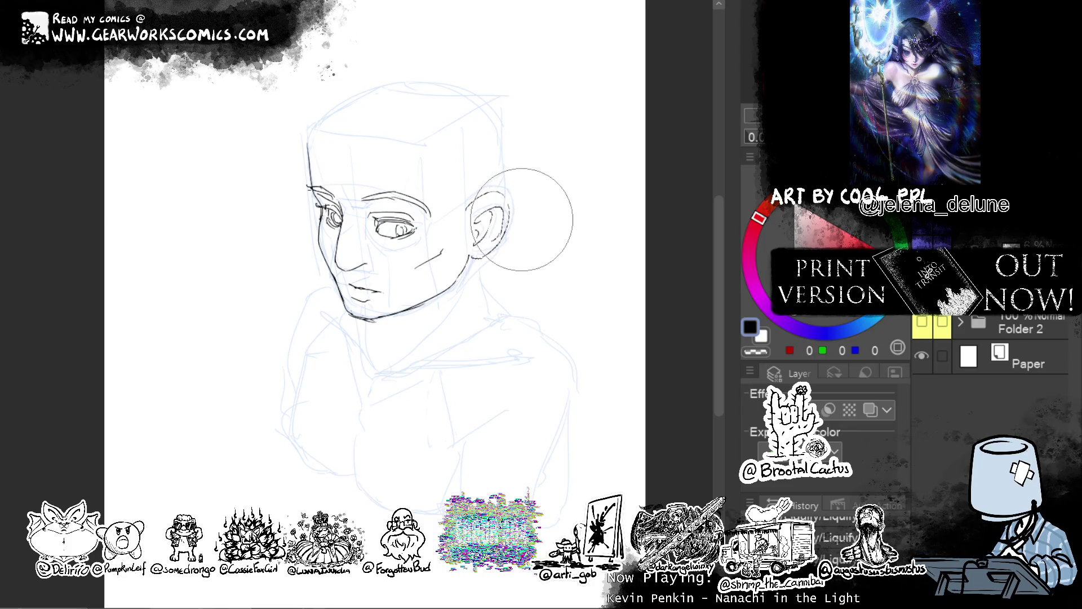
drag(543, 266, 474, 181)
drag(499, 240, 462, 220)
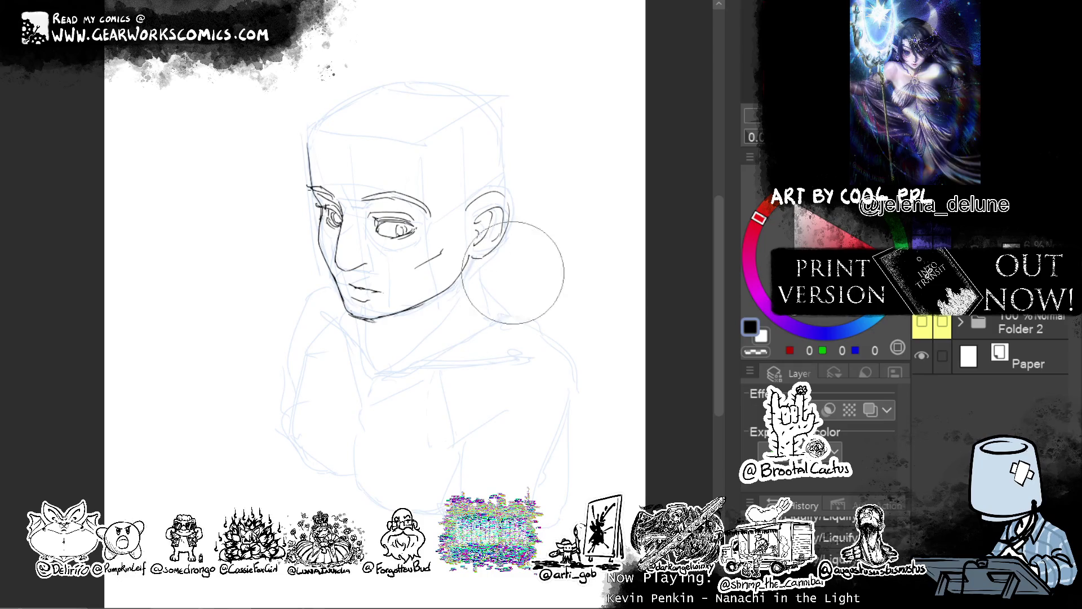
mouse_move(516, 225)
mouse_down()
mouse_move(479, 231)
mouse_move(514, 235)
mouse_move(496, 235)
mouse_up()
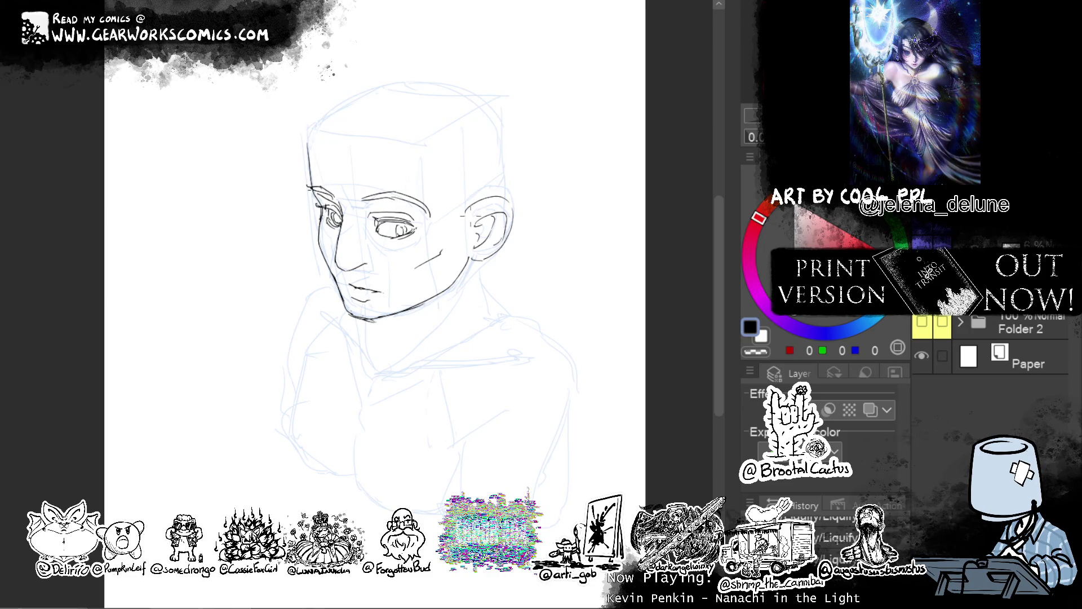
key(c)
key(c)
Try extra inner-ear detail strokes in black, then remove them to keep one simple inner line
drag(629, 292, 602, 284)
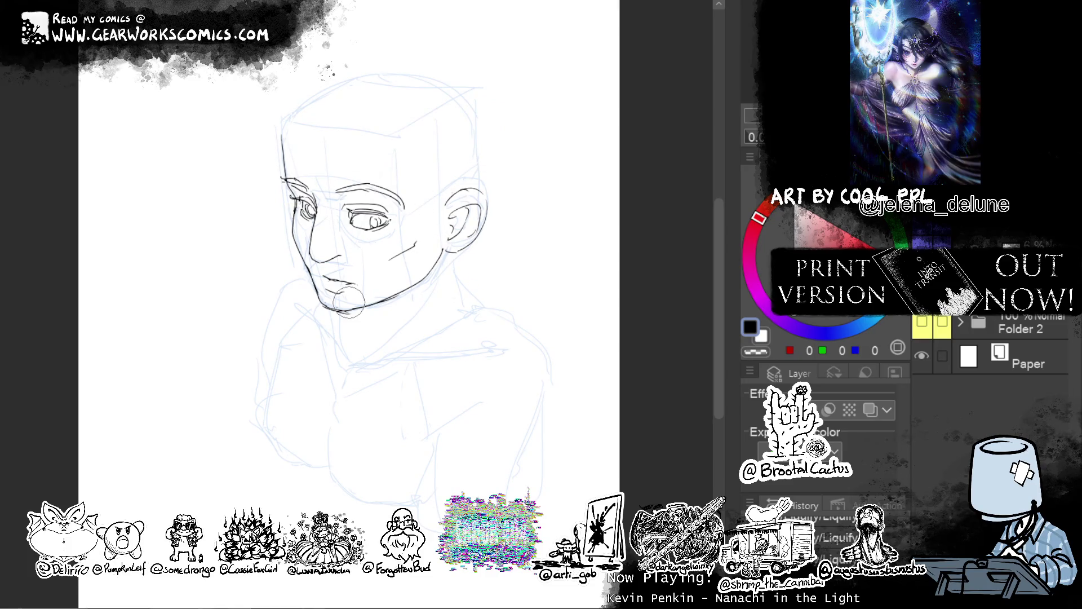
mouse_move(469, 204)
mouse_down()
mouse_move(451, 233)
mouse_move(465, 243)
mouse_up()
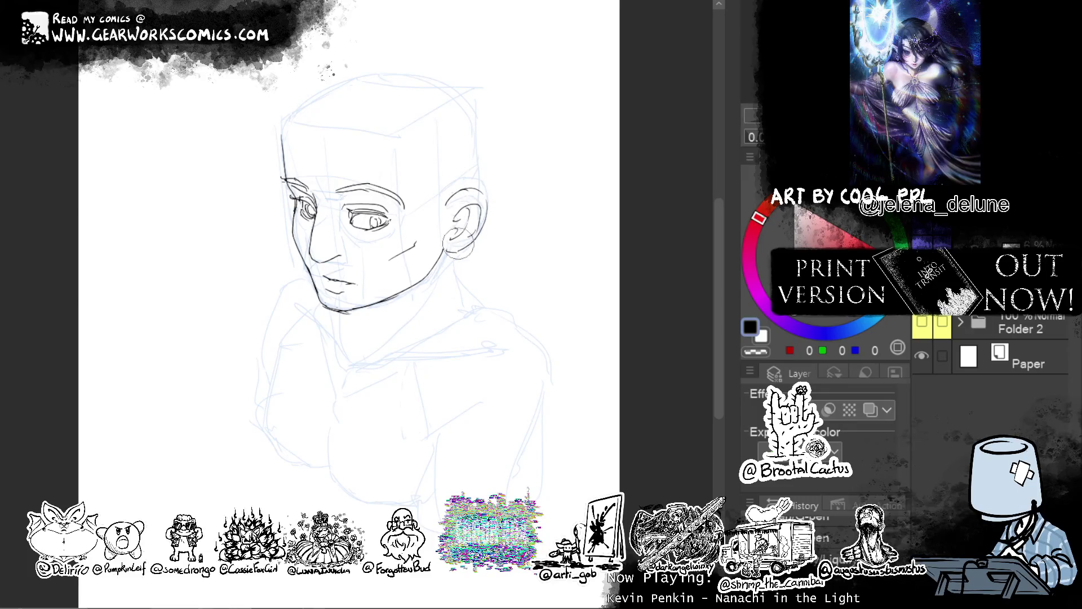
key(ctrl+z)
key(ctrl+z)
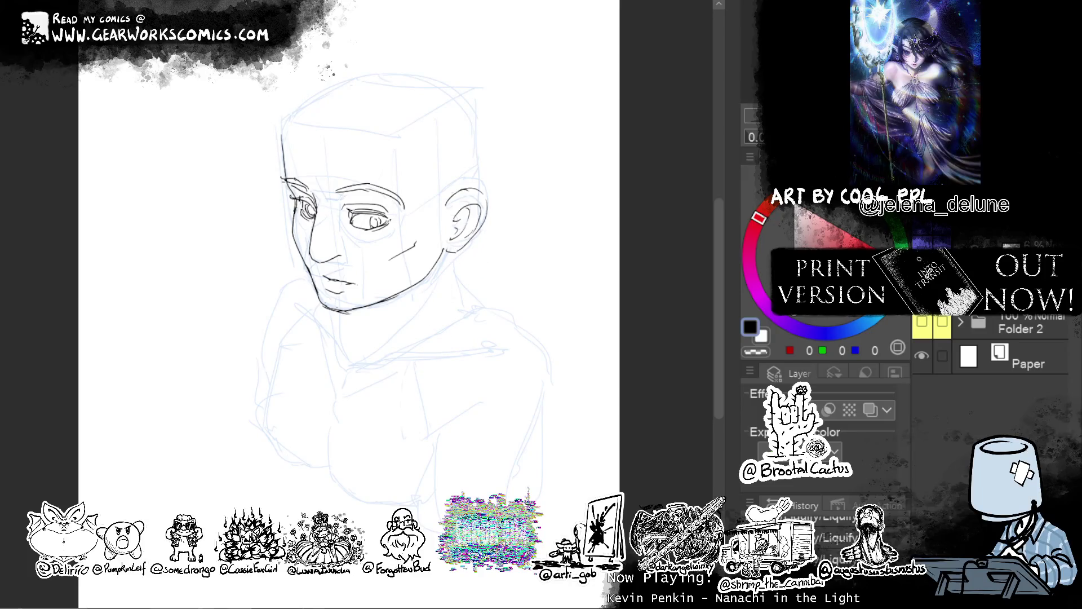
drag(580, 261, 614, 306)
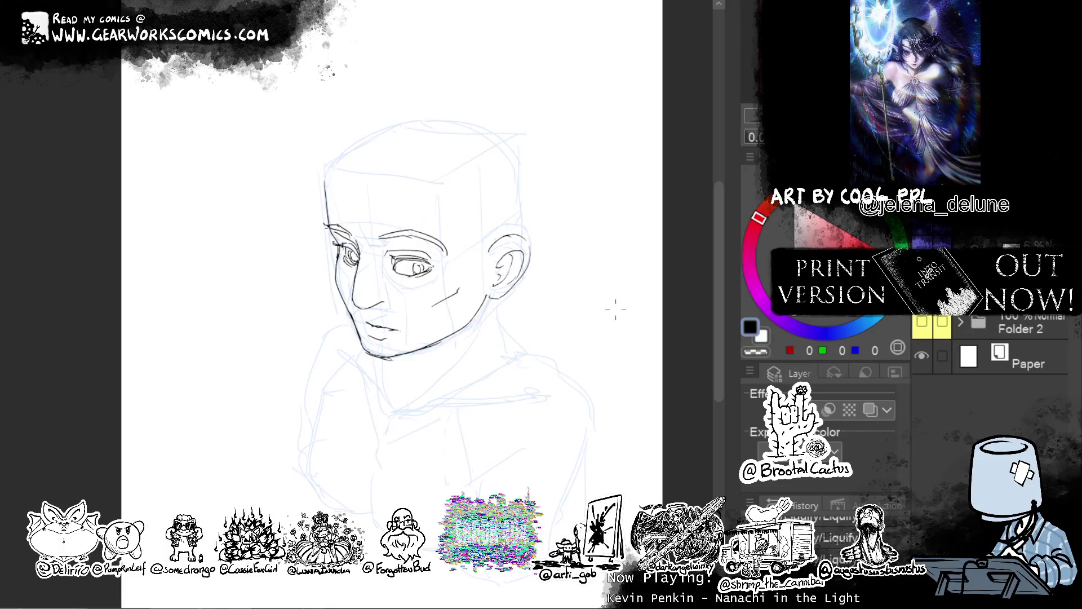
mouse_move(599, 176)
mouse_down()
mouse_move(550, 176)
mouse_move(567, 204)
mouse_up()
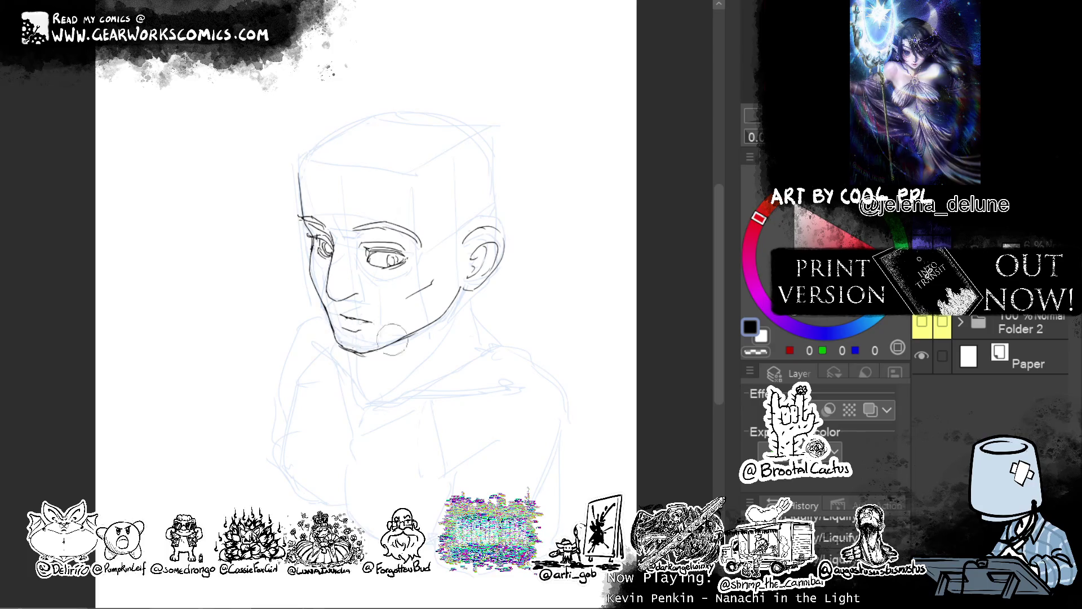
Redraw the ear rim with a much larger brush, then rotate the ear slightly clockwise
key(bracketright)
key(bracketright)
key(bracketright)
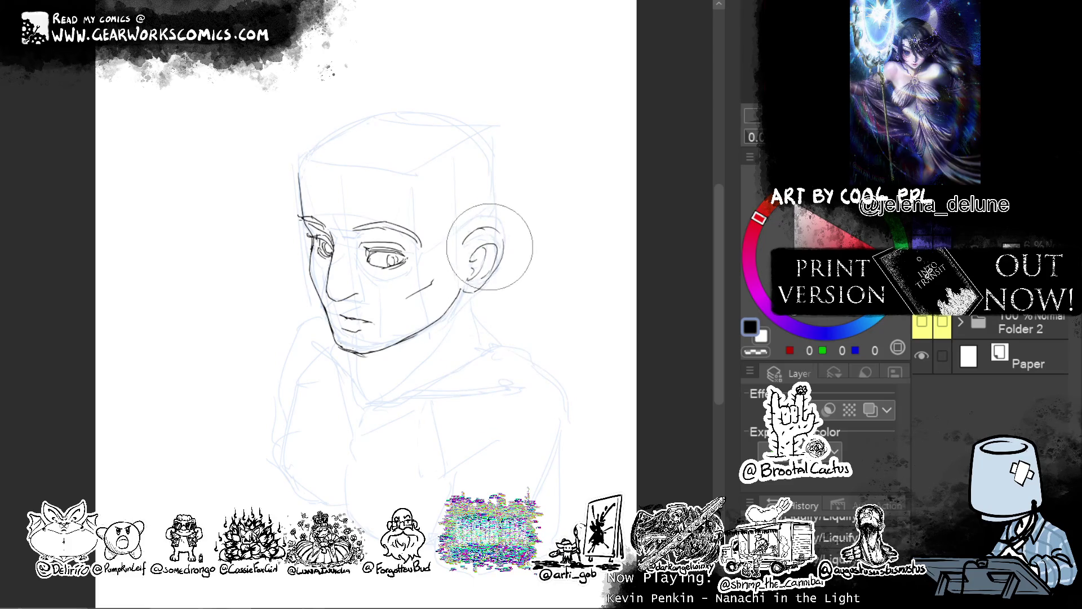
mouse_move(476, 228)
mouse_down()
mouse_move(468, 354)
mouse_move(431, 308)
mouse_move(532, 296)
mouse_up()
click(564, 393)
drag(581, 265, 582, 283)
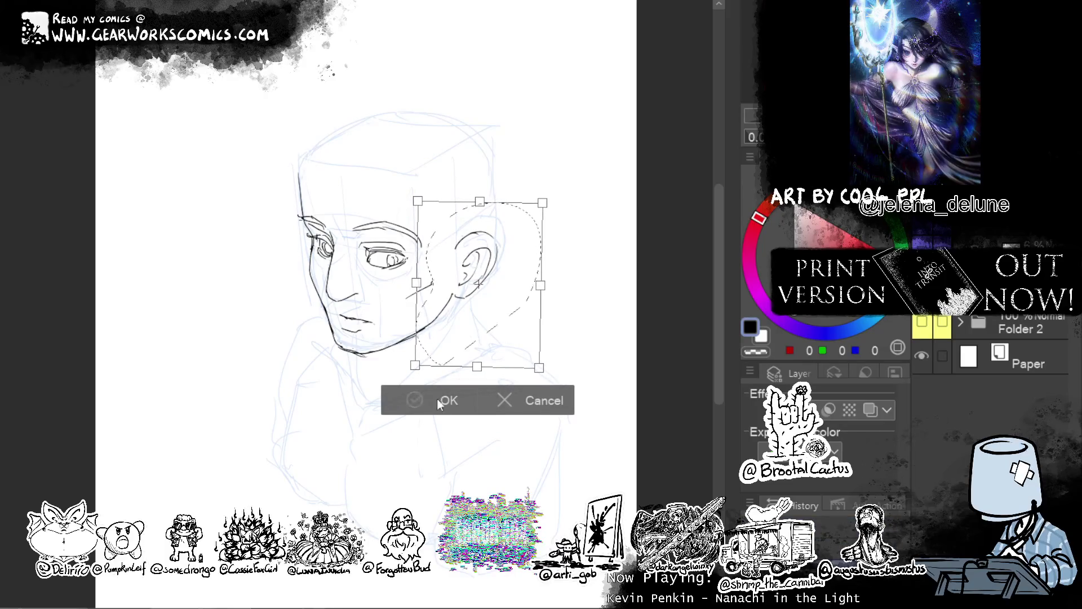
key(Return)
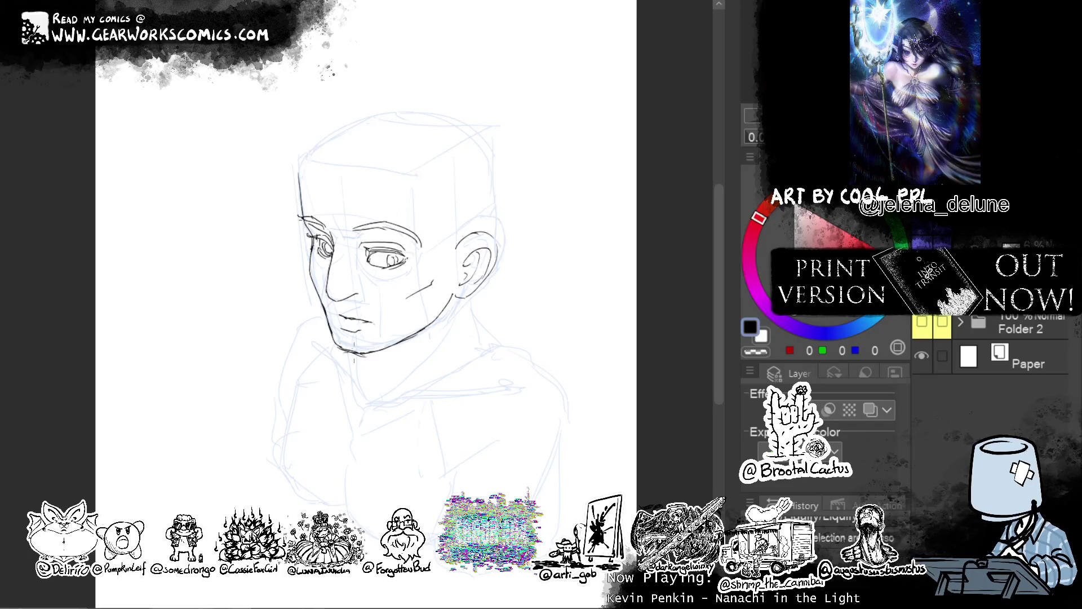
Ink both sides of the neck below the jaw plus a short jaw stroke
drag(357, 360, 363, 389)
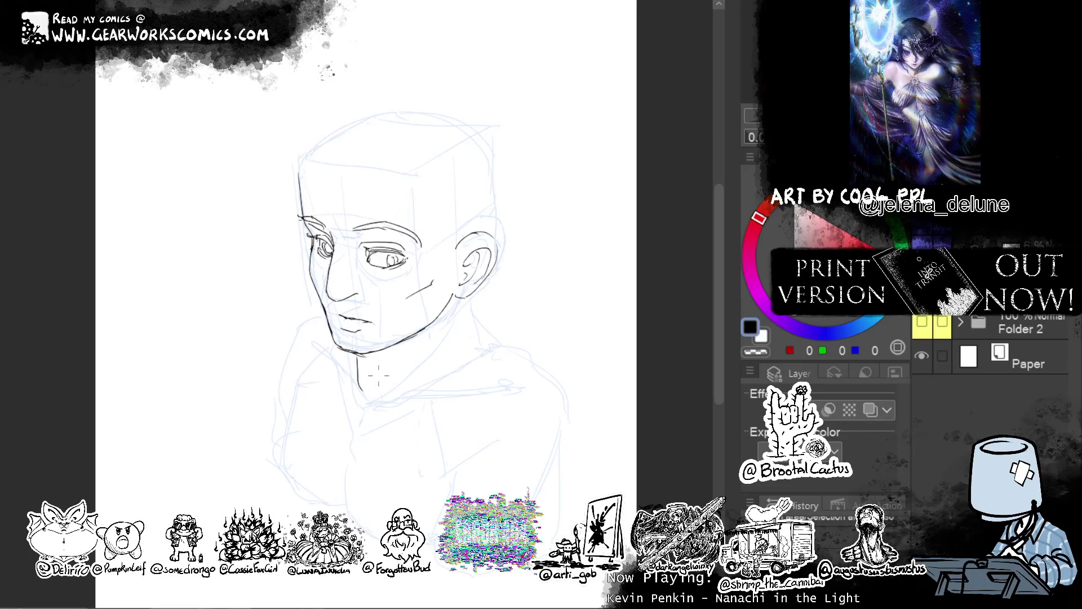
drag(454, 299, 395, 385)
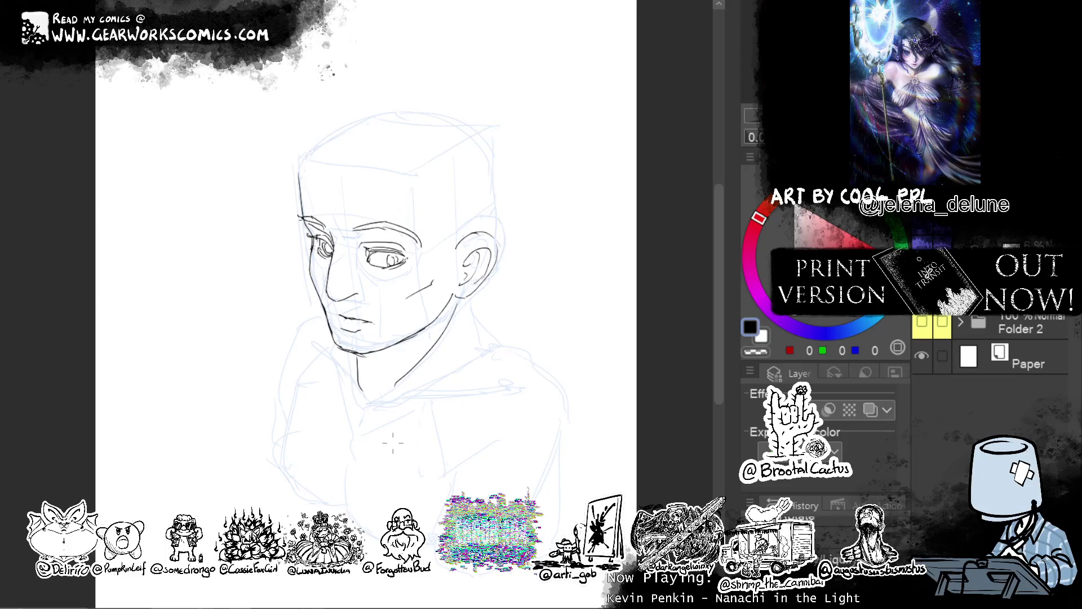
drag(472, 300, 475, 349)
mouse_move(570, 442)
mouse_down()
mouse_move(590, 391)
mouse_move(587, 430)
mouse_move(647, 371)
mouse_up()
drag(419, 352, 421, 361)
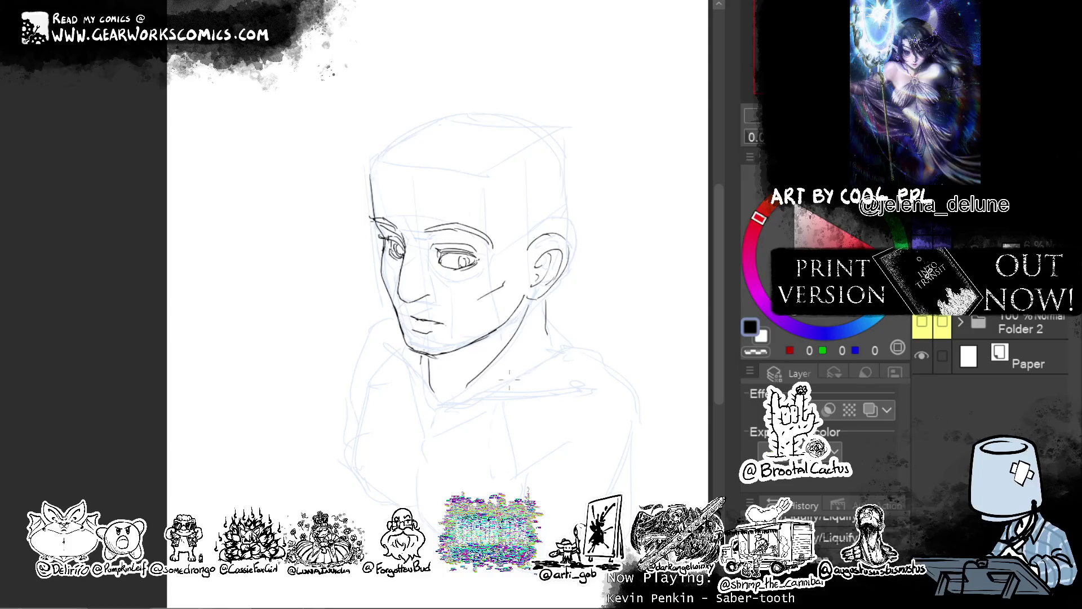
Ink the collar line and a vertical neckline edge connecting up to the jaw
drag(555, 337, 465, 411)
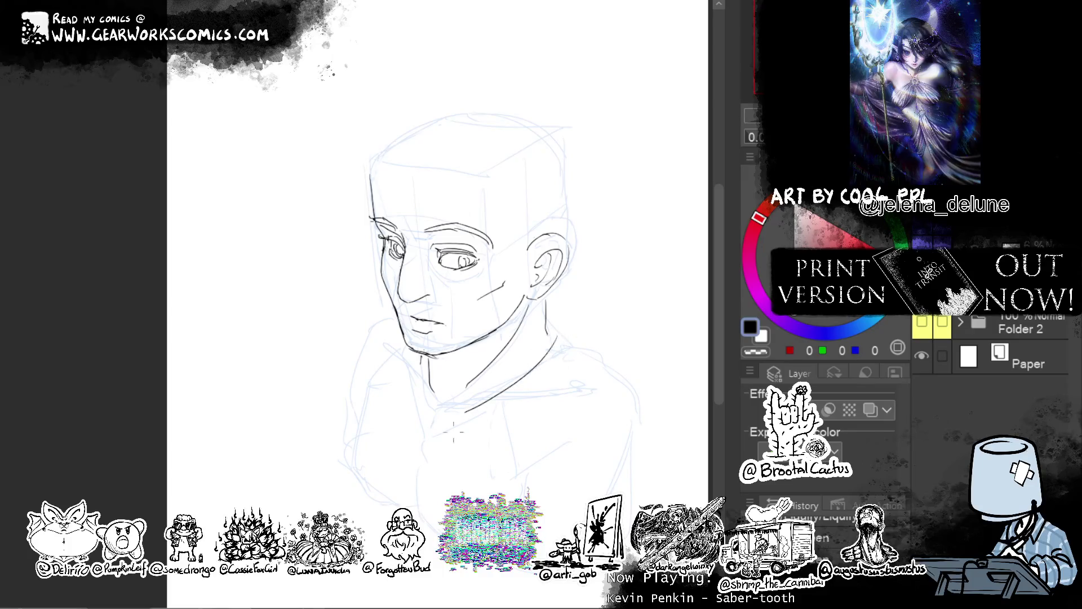
key(ctrl+z)
mouse_move(555, 340)
mouse_down()
mouse_move(464, 414)
mouse_move(417, 513)
mouse_up()
drag(414, 405, 398, 507)
key(ctrl+z)
drag(404, 410, 422, 353)
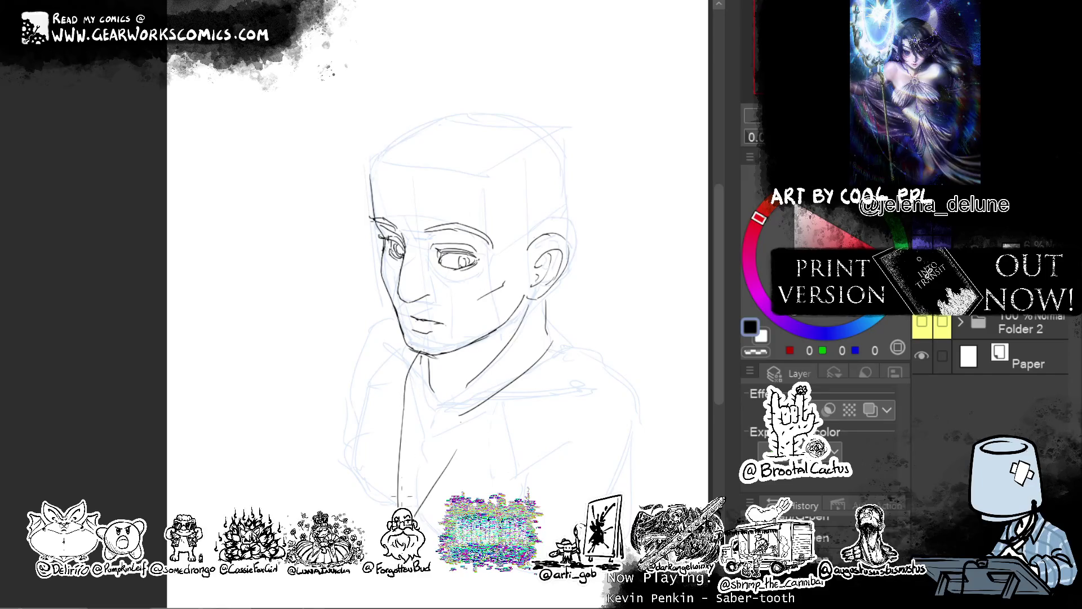
mouse_move(398, 502)
mouse_down()
mouse_move(439, 500)
mouse_move(393, 433)
mouse_move(467, 453)
mouse_up()
Ink the zigzag chest lacing, a diagonal shirt fold and the right shoulder contour
mouse_move(406, 409)
mouse_down()
mouse_move(452, 451)
mouse_move(399, 431)
mouse_up()
mouse_move(409, 429)
mouse_down()
mouse_move(438, 477)
mouse_move(417, 513)
mouse_up()
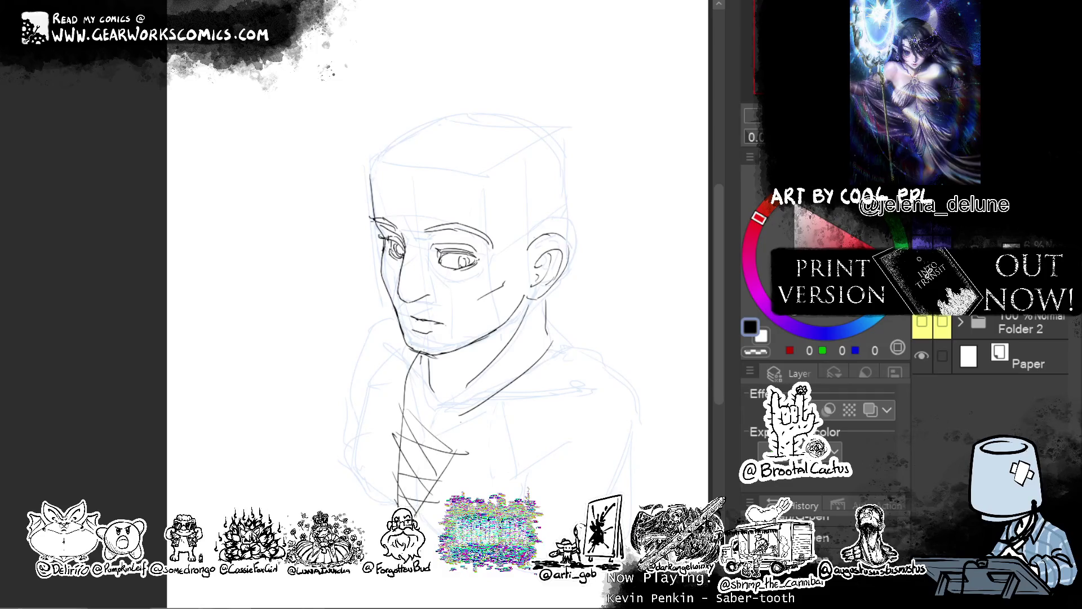
drag(524, 466, 429, 539)
mouse_move(559, 306)
mouse_down()
mouse_move(571, 328)
mouse_move(561, 343)
mouse_move(497, 404)
mouse_up()
key(ctrl+z)
mouse_move(565, 333)
mouse_down()
mouse_move(651, 419)
mouse_move(649, 511)
mouse_up()
key(ctrl+z)
drag(652, 439, 628, 510)
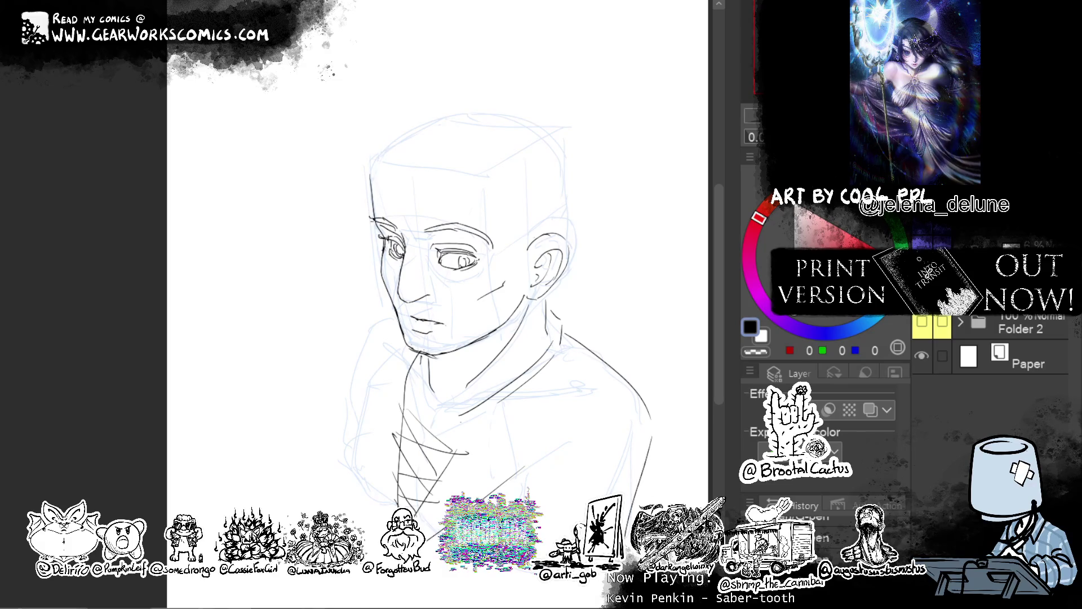
drag(634, 440, 538, 514)
Ink the left arm contour and a bulging left shoulder curve, with short strokes along the torso
drag(377, 373, 365, 508)
key(ctrl+z)
drag(376, 356, 344, 490)
key(ctrl+z)
drag(366, 364, 348, 467)
key(ctrl+z)
drag(365, 361, 341, 482)
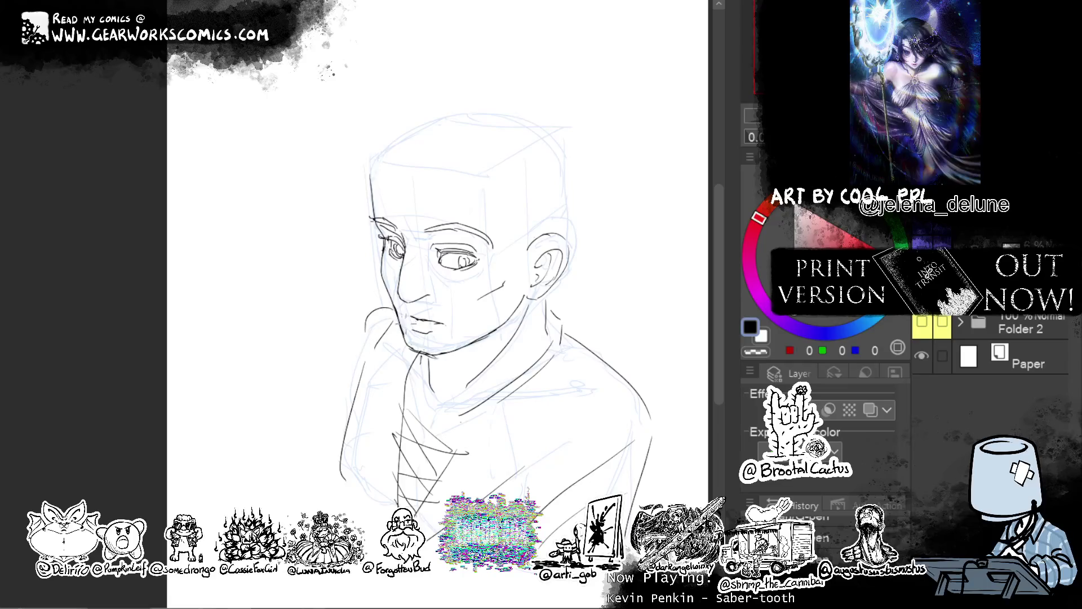
drag(377, 309, 331, 450)
key(ctrl+z)
mouse_move(336, 448)
mouse_down()
mouse_move(314, 394)
mouse_move(375, 310)
mouse_up()
mouse_move(359, 350)
mouse_down()
mouse_move(340, 436)
mouse_move(325, 421)
mouse_up()
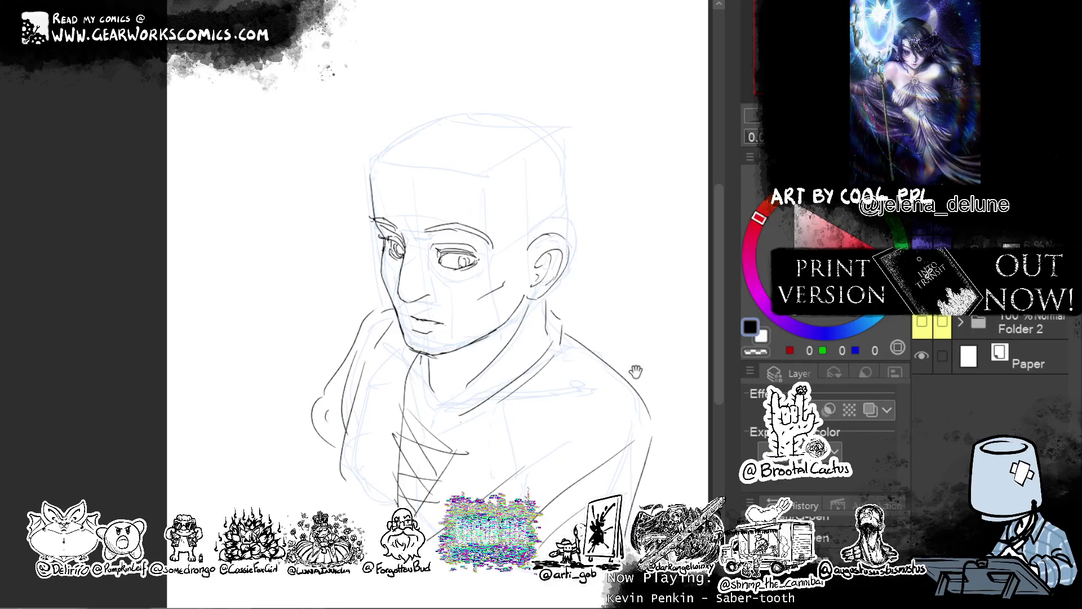
drag(591, 337, 511, 333)
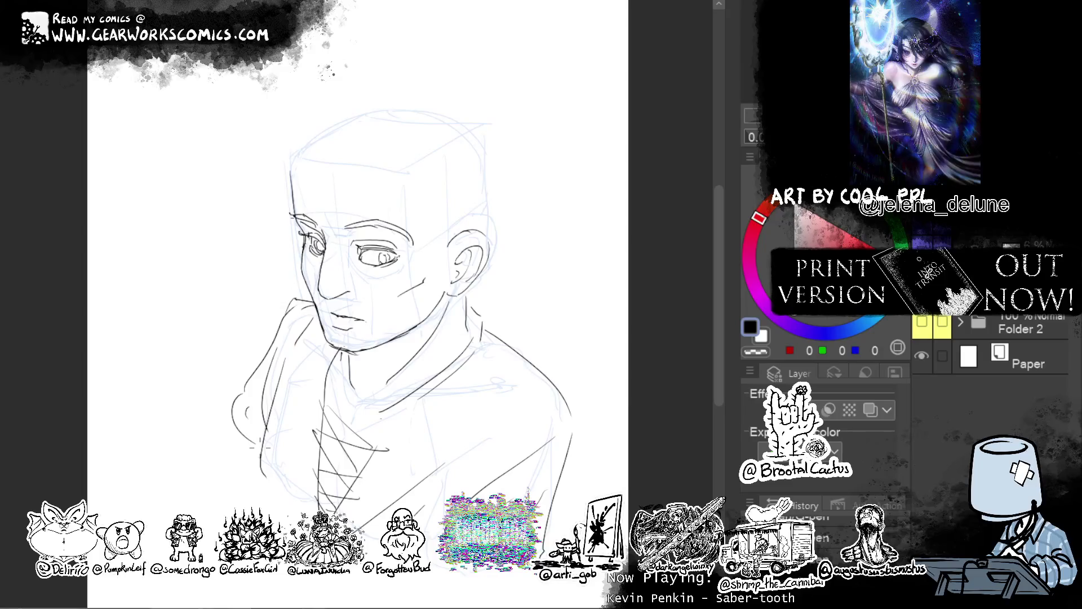
Reshape the left shoulder curve and erase overlapping shoulder lines and small marks near the jaw
drag(303, 298, 261, 364)
key(ctrl+z)
drag(296, 299, 251, 374)
key(c)
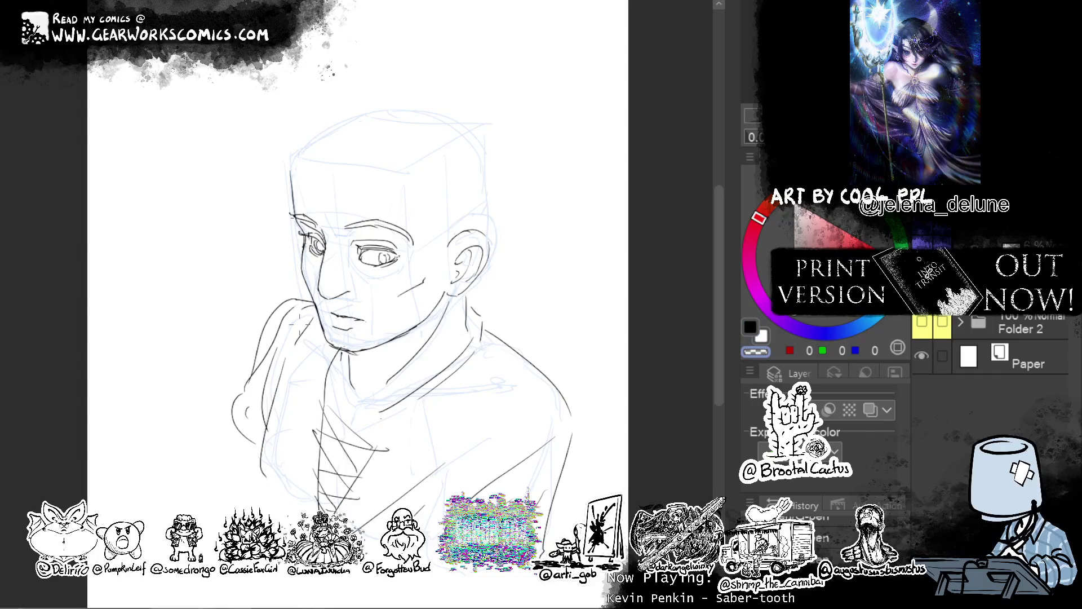
mouse_move(254, 379)
mouse_down()
mouse_move(290, 307)
mouse_move(297, 316)
mouse_up()
drag(306, 303, 314, 333)
drag(310, 308, 307, 305)
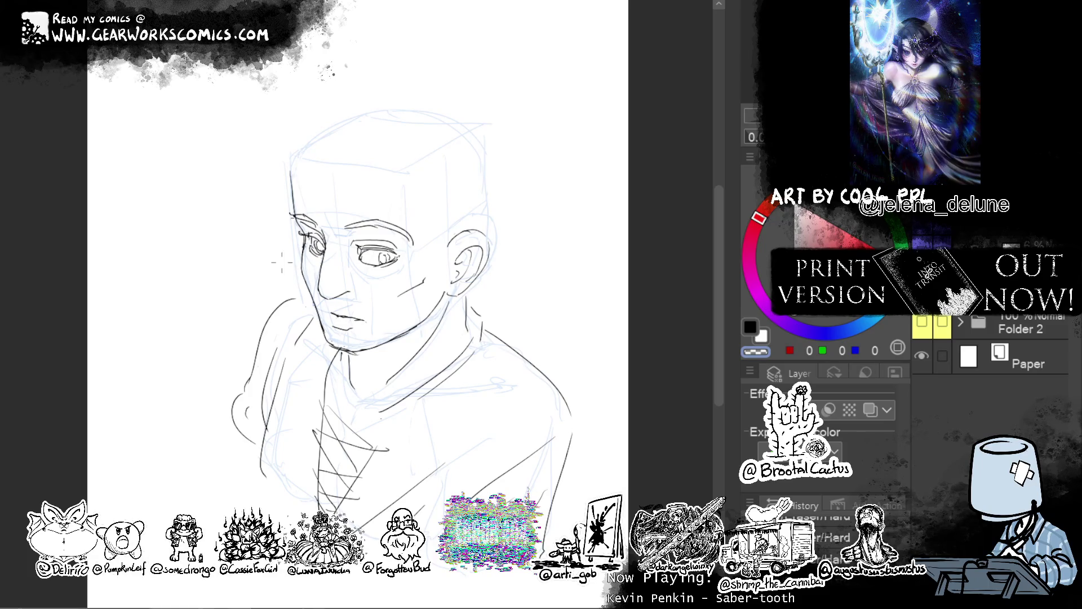
key(c)
Add short black strokes below the cheek, near the neckline and around the left iris, then begin enlarging the eye-and-nose area
drag(301, 299, 313, 300)
mouse_move(536, 357)
mouse_down()
mouse_move(507, 340)
mouse_move(548, 370)
mouse_up()
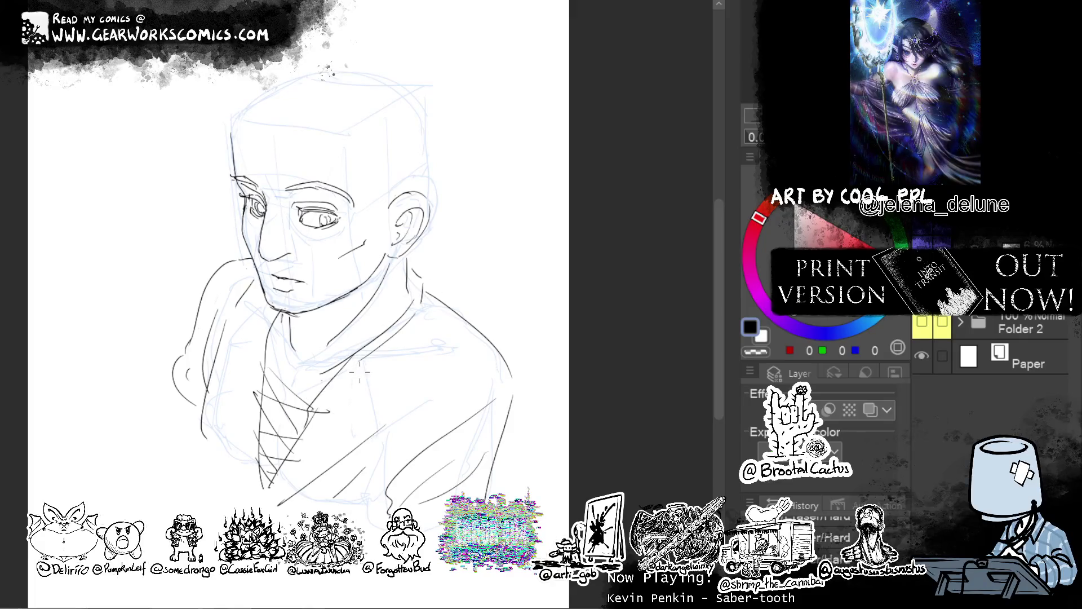
drag(252, 322, 268, 314)
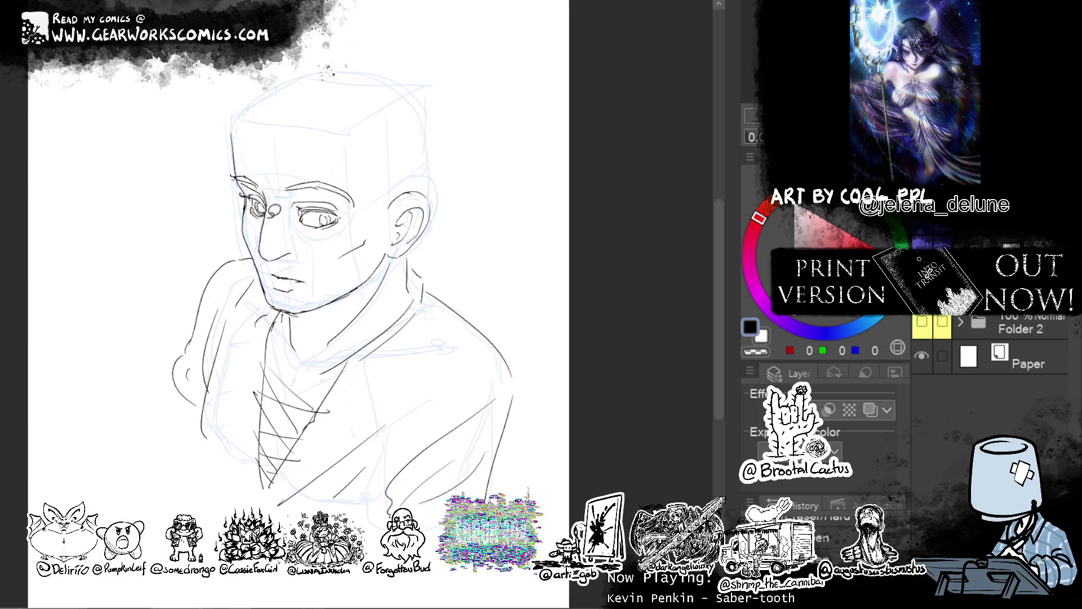
mouse_move(264, 208)
mouse_down()
mouse_move(276, 211)
mouse_move(257, 253)
mouse_move(285, 210)
mouse_up()
key(ctrl+t)
drag(270, 275, 270, 279)
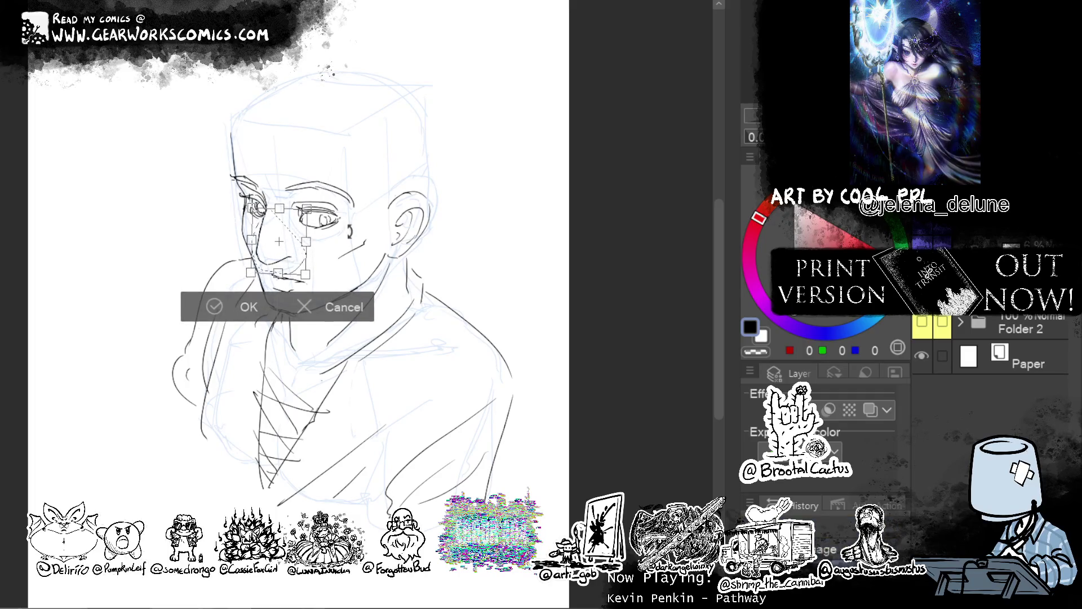
Confirm the eye and nose resize and redraw the nostril
click(214, 305)
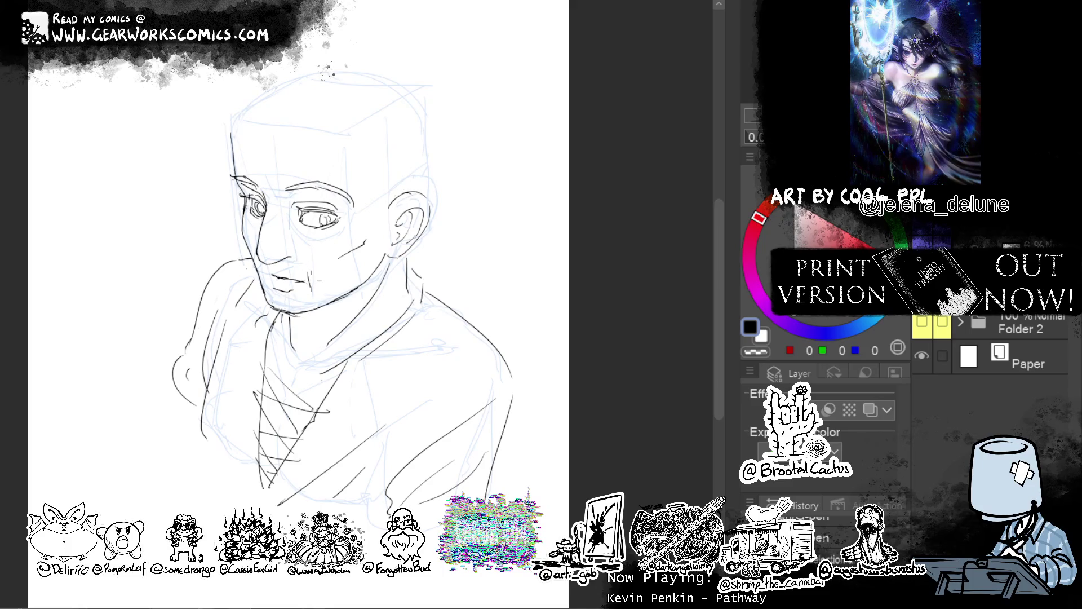
drag(269, 267, 266, 277)
drag(537, 134, 534, 127)
Lasso the right eye, transform and confirm it, then deselect
mouse_move(341, 222)
mouse_down()
mouse_move(342, 194)
mouse_move(290, 186)
mouse_move(316, 232)
mouse_up()
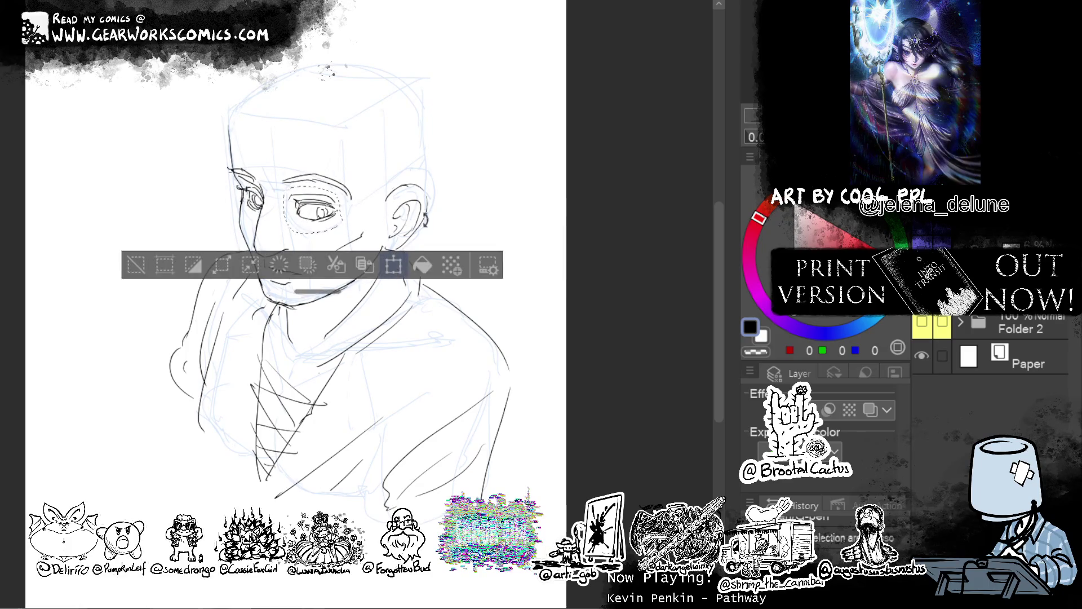
key(ctrl+t)
click(250, 269)
key(ctrl+d)
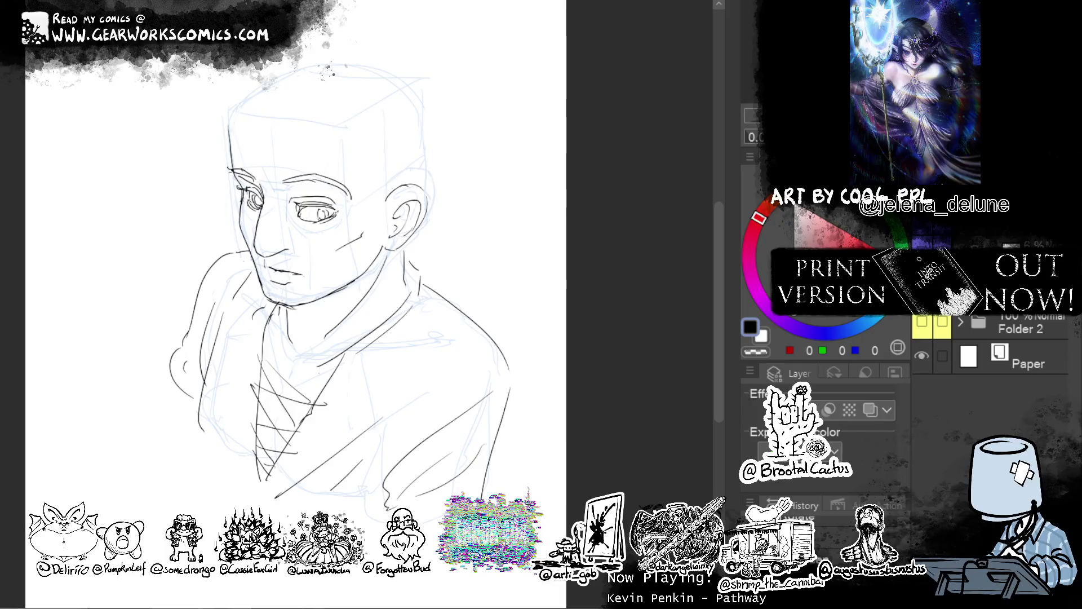
mouse_move(258, 115)
mouse_down()
mouse_move(320, 185)
mouse_move(339, 163)
mouse_move(369, 167)
mouse_up()
Ink the hairline over the top of the head and long wavy strands down the back and shoulder
drag(450, 159, 451, 149)
drag(324, 166, 420, 121)
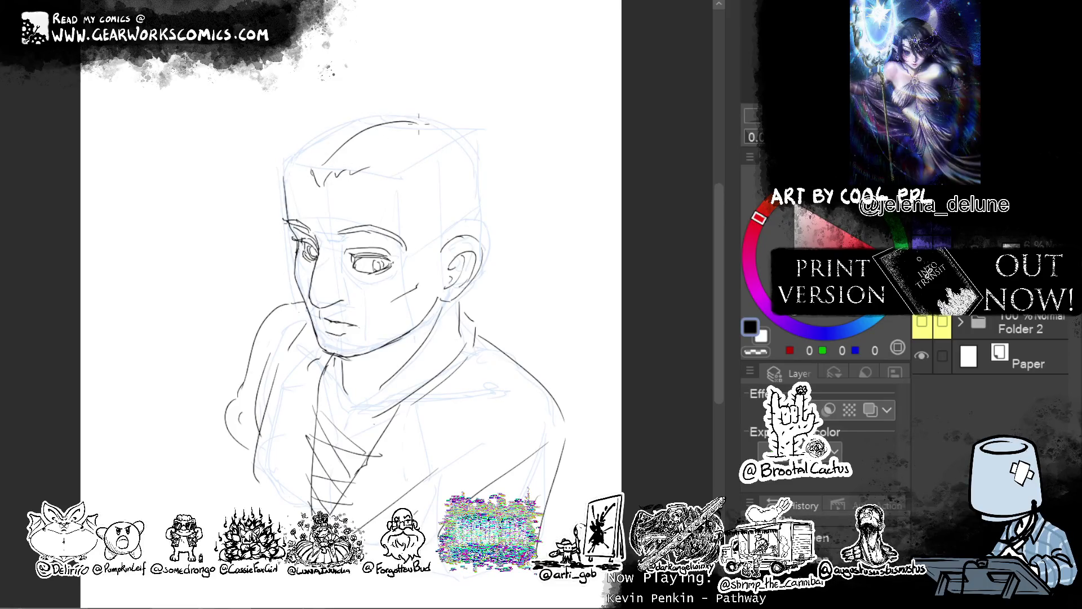
mouse_move(371, 170)
mouse_down()
mouse_move(433, 160)
mouse_move(467, 242)
mouse_up()
drag(441, 178, 460, 412)
mouse_move(458, 269)
mouse_down()
mouse_move(473, 381)
mouse_move(420, 423)
mouse_move(460, 458)
mouse_move(383, 507)
mouse_up()
mouse_move(489, 373)
mouse_down()
mouse_move(434, 484)
mouse_move(403, 507)
mouse_up()
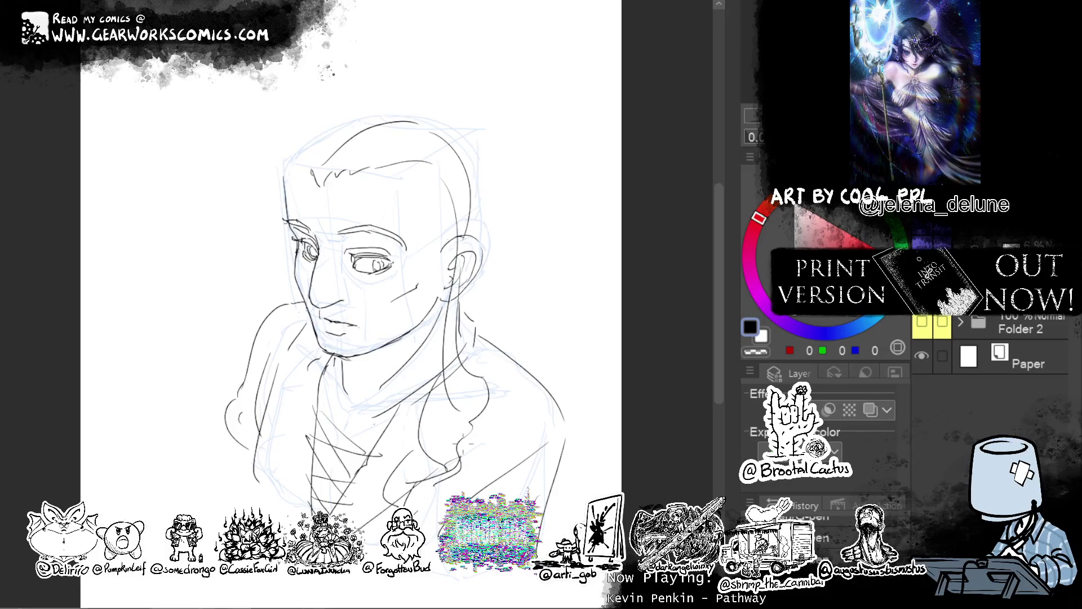
Erase small stray bits beside the hair and redraw a long outer hair strand further out
click(755, 352)
drag(441, 384, 439, 394)
drag(435, 465, 434, 474)
key(c)
drag(459, 355, 425, 132)
key(ctrl+z)
mouse_move(461, 364)
mouse_down()
mouse_move(483, 176)
mouse_move(422, 124)
mouse_up()
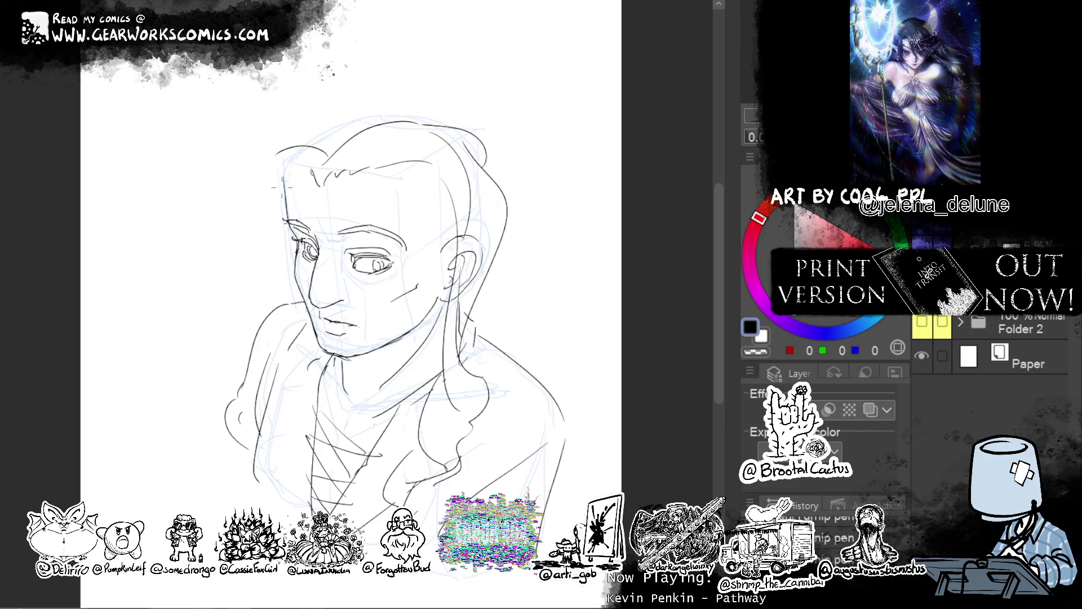
Ink long hair curves and strands falling down the left side of the face
drag(304, 160, 281, 164)
drag(334, 138, 245, 169)
key(ctrl+z)
mouse_move(328, 148)
mouse_down()
mouse_move(253, 249)
mouse_move(293, 432)
mouse_up()
drag(251, 250, 272, 405)
key(ctrl+z)
key(ctrl+z)
drag(251, 335, 265, 424)
drag(269, 353, 259, 379)
mouse_move(294, 328)
mouse_down()
mouse_move(267, 357)
mouse_move(264, 471)
mouse_up()
drag(260, 420, 278, 470)
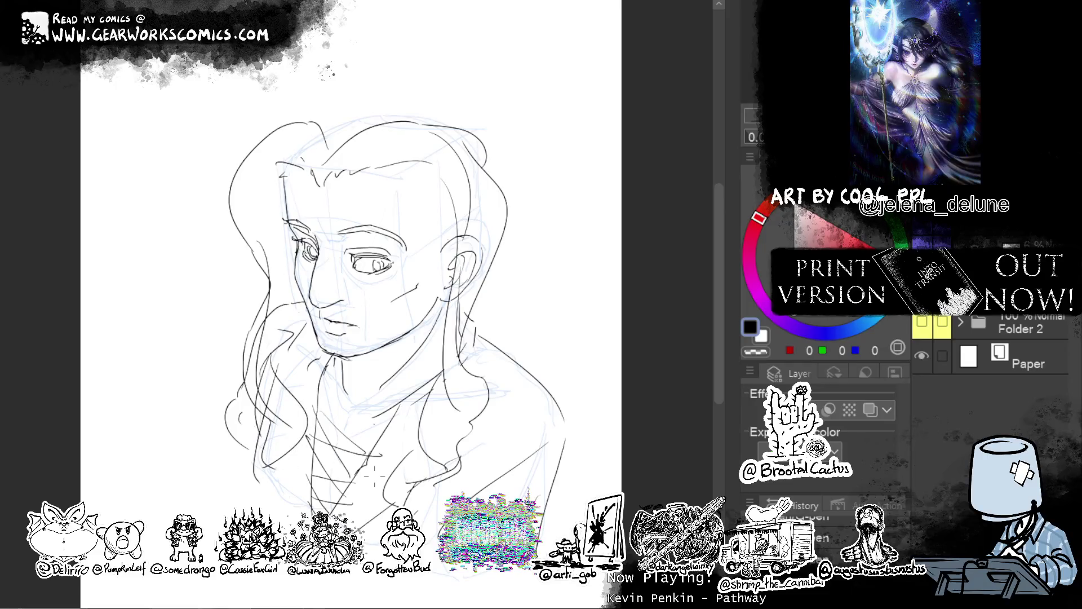
Ink hair along the left cheek and forehead, then strands down the right side and beside the neck
drag(274, 302, 302, 327)
key(ctrl+z)
drag(300, 255, 276, 333)
drag(313, 141, 253, 223)
drag(282, 185, 275, 254)
mouse_move(334, 126)
mouse_down()
mouse_move(360, 99)
mouse_move(474, 78)
mouse_up()
key(ctrl+z)
mouse_move(475, 115)
mouse_down()
mouse_move(526, 240)
mouse_move(533, 329)
mouse_move(507, 354)
mouse_move(474, 357)
mouse_move(398, 445)
mouse_move(398, 459)
mouse_up()
drag(313, 348, 282, 384)
Ink a short strand on the left hair after discarding an arc over the hair top
mouse_move(478, 112)
mouse_down()
mouse_move(314, 127)
mouse_move(312, 138)
mouse_move(389, 87)
mouse_move(335, 122)
mouse_move(282, 130)
mouse_up()
key(ctrl+z)
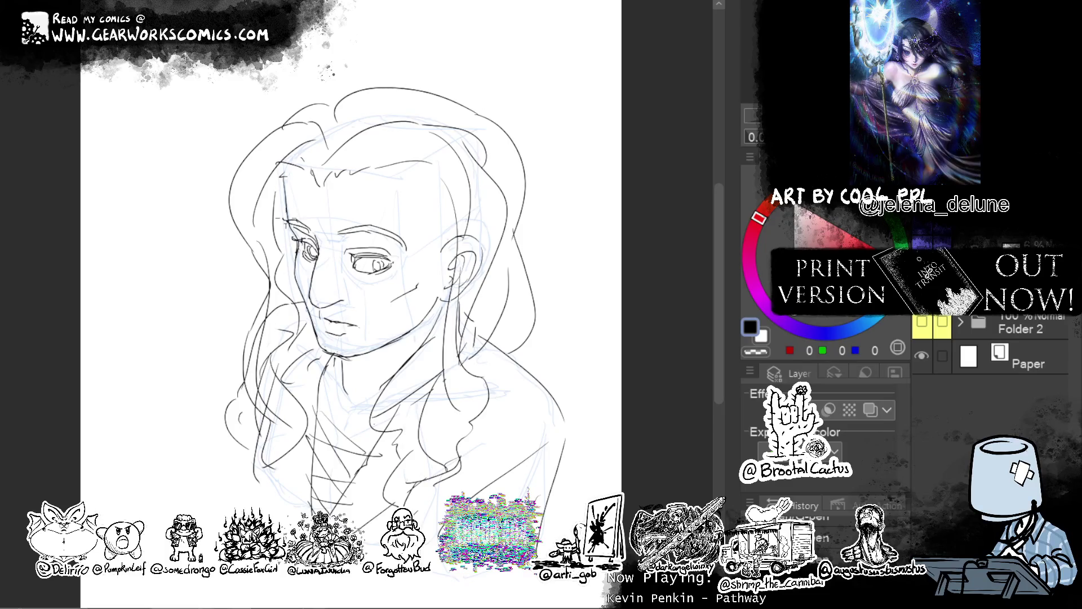
drag(251, 258, 240, 323)
key(ctrl+z)
drag(265, 276, 259, 308)
Ink long strands from the forehead past the cheek and from the jaw downward
drag(337, 169, 457, 273)
key(ctrl+z)
drag(328, 177, 440, 312)
mouse_move(324, 180)
mouse_down()
mouse_move(430, 300)
mouse_move(353, 442)
mouse_up()
drag(431, 302, 341, 482)
key(ctrl+z)
mouse_move(430, 291)
mouse_down()
mouse_move(396, 333)
mouse_move(343, 455)
mouse_up()
Add a strand near the ear and a shorter curved strand through the hair
drag(381, 189, 459, 275)
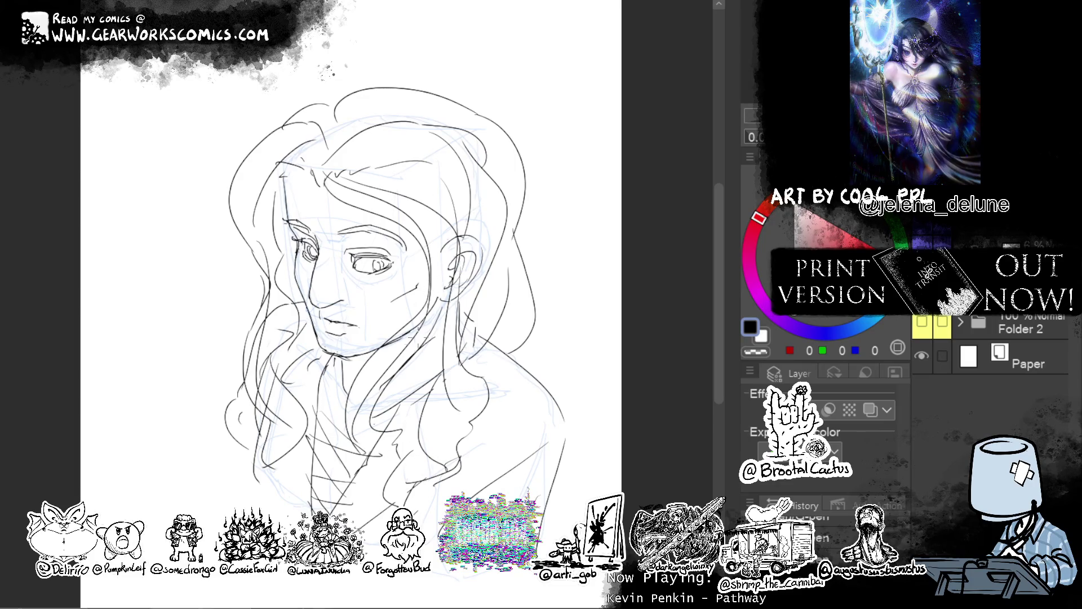
mouse_move(370, 171)
mouse_down()
mouse_move(473, 242)
mouse_move(424, 434)
mouse_up()
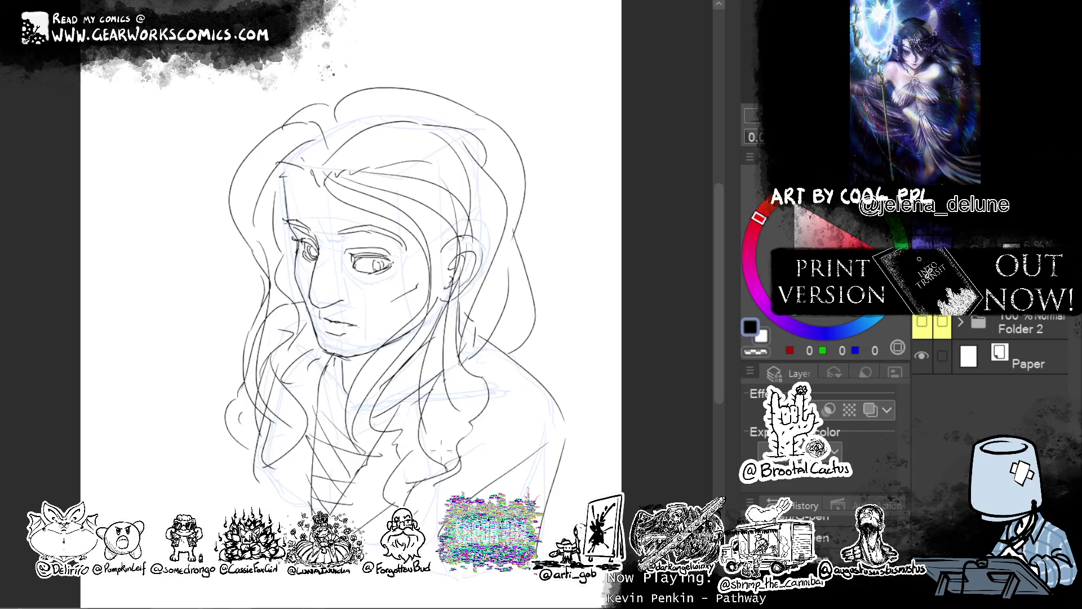
key(ctrl+z)
drag(468, 256, 420, 399)
drag(620, 248, 643, 305)
Retry a long outer curve on the left hair several times, undoing the attempts
mouse_move(318, 180)
mouse_down()
mouse_move(265, 220)
mouse_move(233, 367)
mouse_up()
key(ctrl+z)
drag(320, 183, 259, 364)
key(ctrl+z)
key(ctrl+z)
mouse_move(327, 185)
mouse_down()
mouse_move(251, 339)
mouse_move(248, 398)
mouse_move(339, 209)
mouse_move(245, 353)
mouse_up()
key(ctrl+z)
key(ctrl+z)
mouse_move(328, 174)
mouse_down()
mouse_move(251, 267)
mouse_move(228, 362)
mouse_up()
key(ctrl+z)
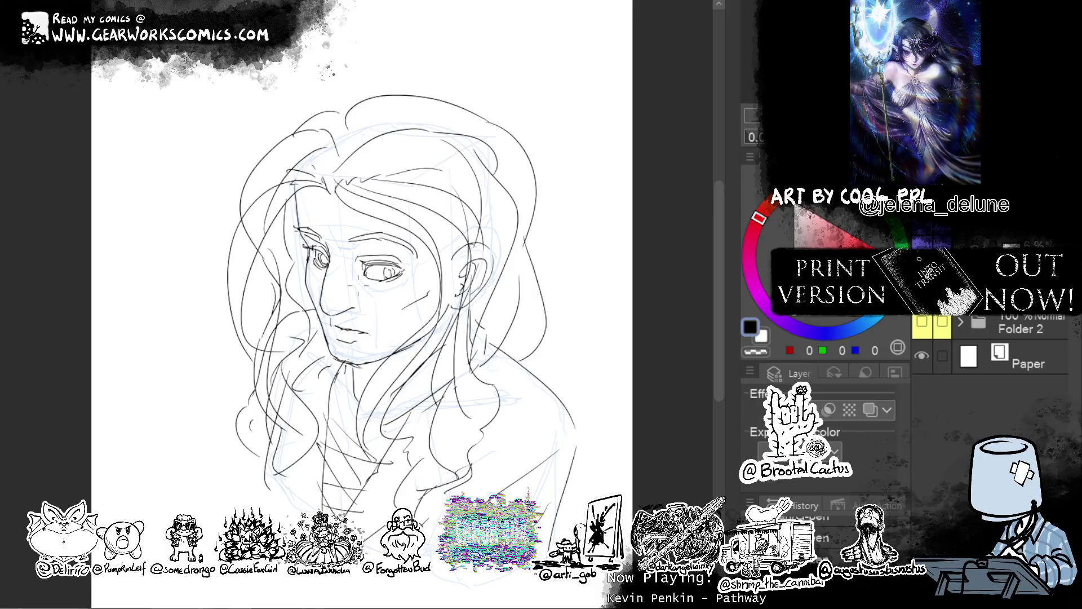
drag(629, 293, 608, 279)
drag(620, 484, 613, 478)
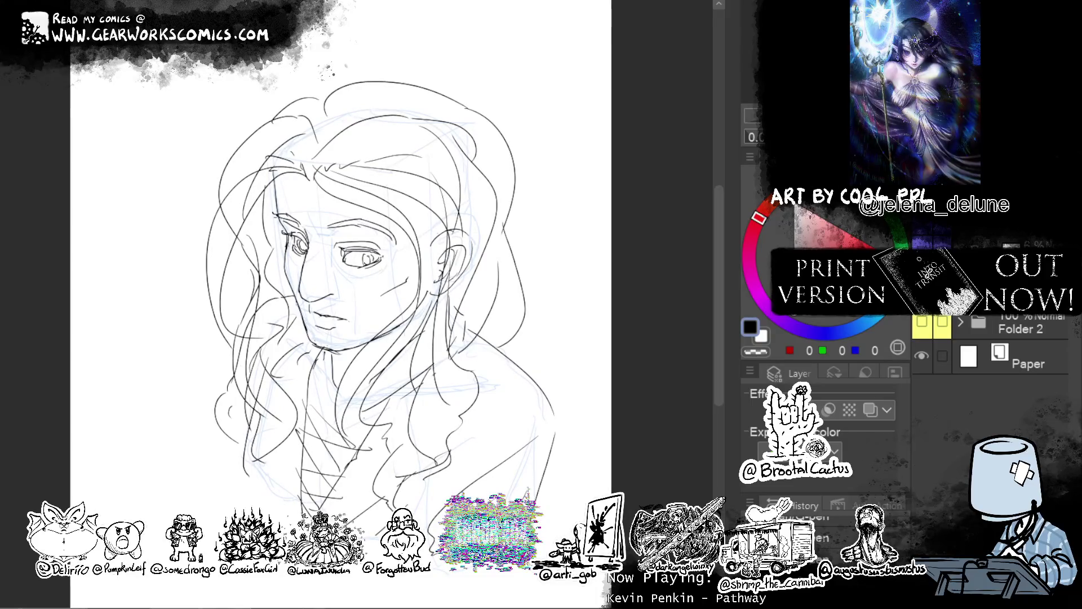
Undo the earlier hair and chest strokes around the top and left of the head
key(ctrl+z)
key(ctrl+z)
key(ctrl+z)
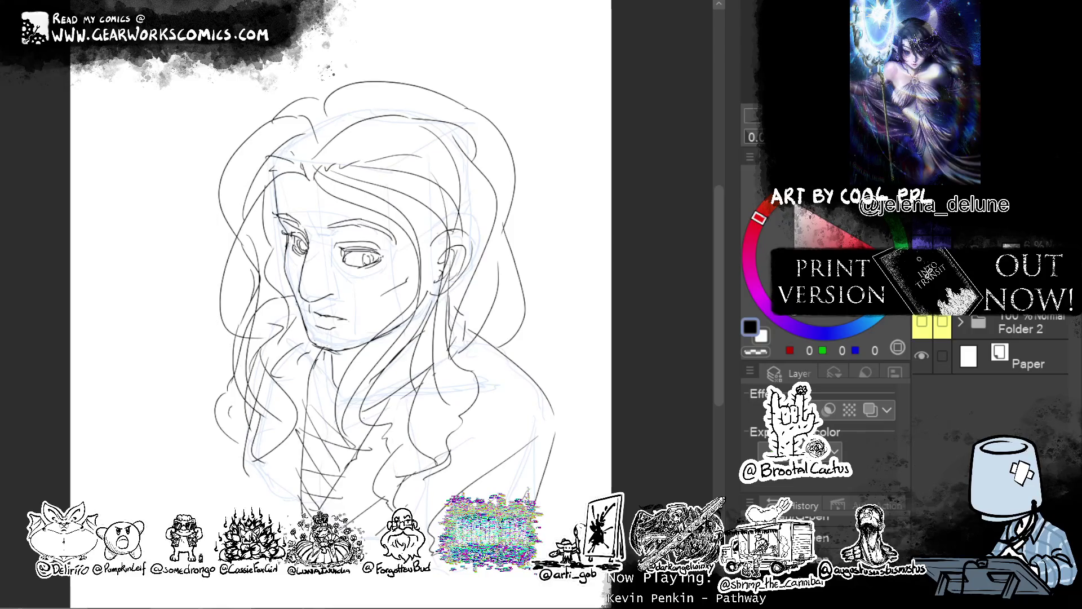
key(ctrl+z)
key(ctrl+z)
key(ctrl+z)
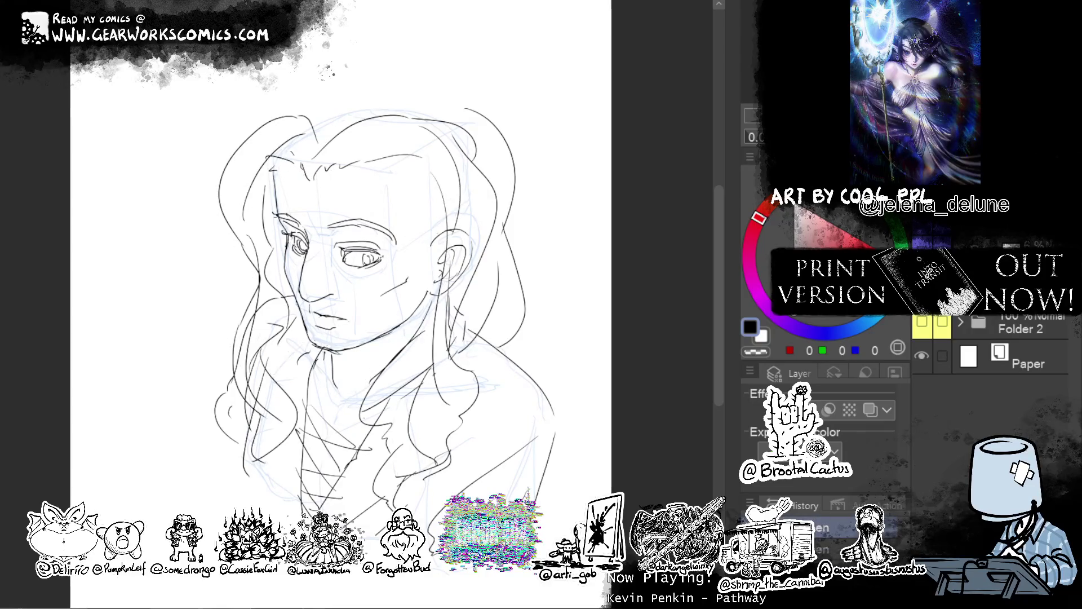
key(ctrl+z)
key(ctrl+z)
key(ctrl+z)
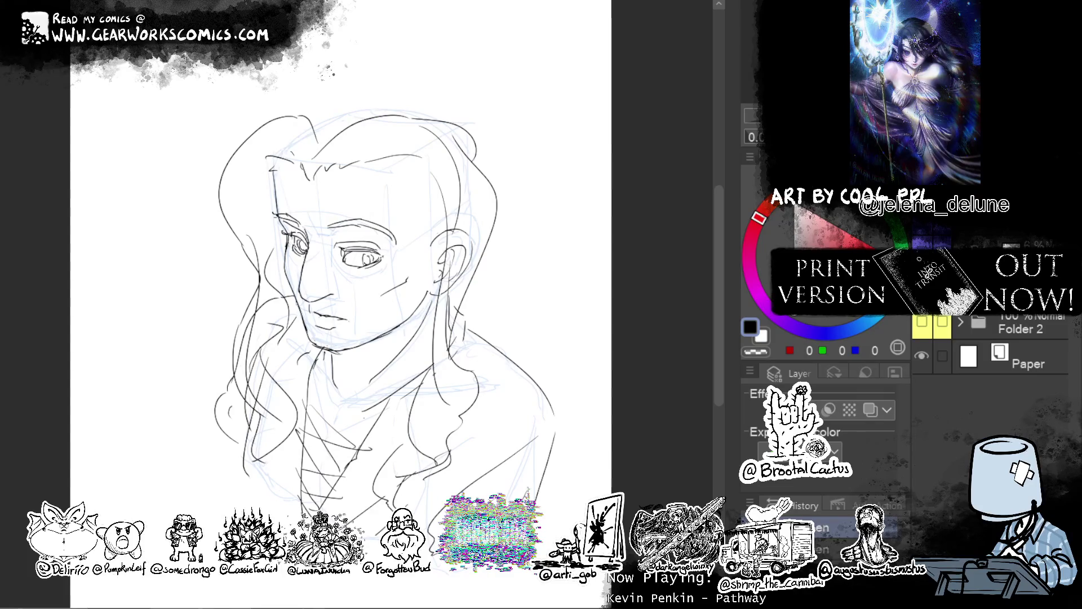
key(ctrl+z)
key(ctrl+z)
key(ctrl+z)
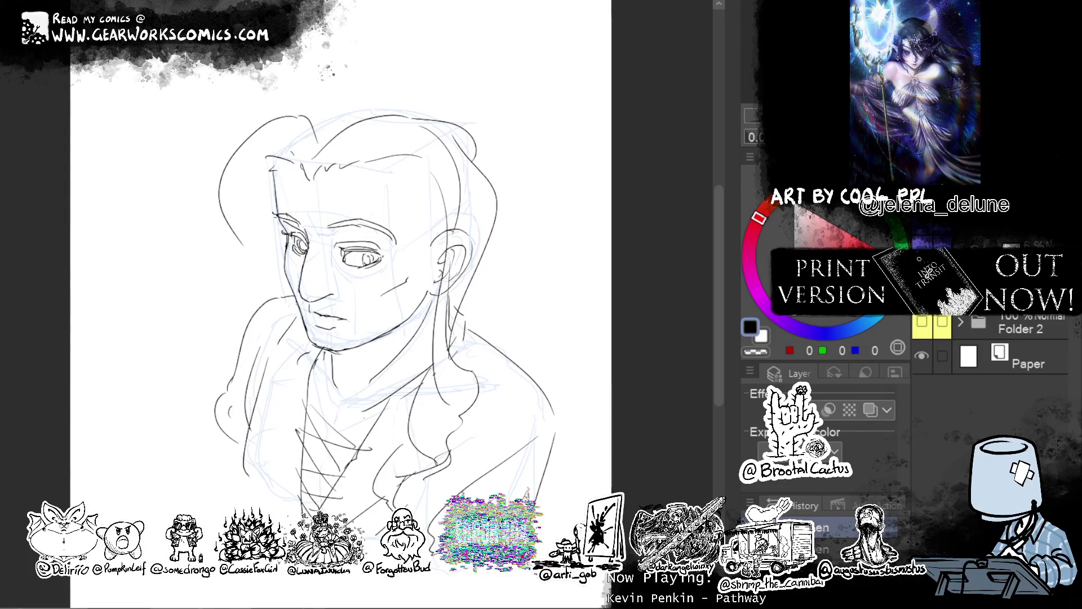
key(ctrl+y)
key(ctrl+z)
Try several long strands down the left hair, undoing each attempt
mouse_move(290, 117)
mouse_down()
mouse_move(254, 208)
mouse_move(264, 428)
mouse_up()
key(ctrl+z)
key(ctrl+z)
key(ctrl+z)
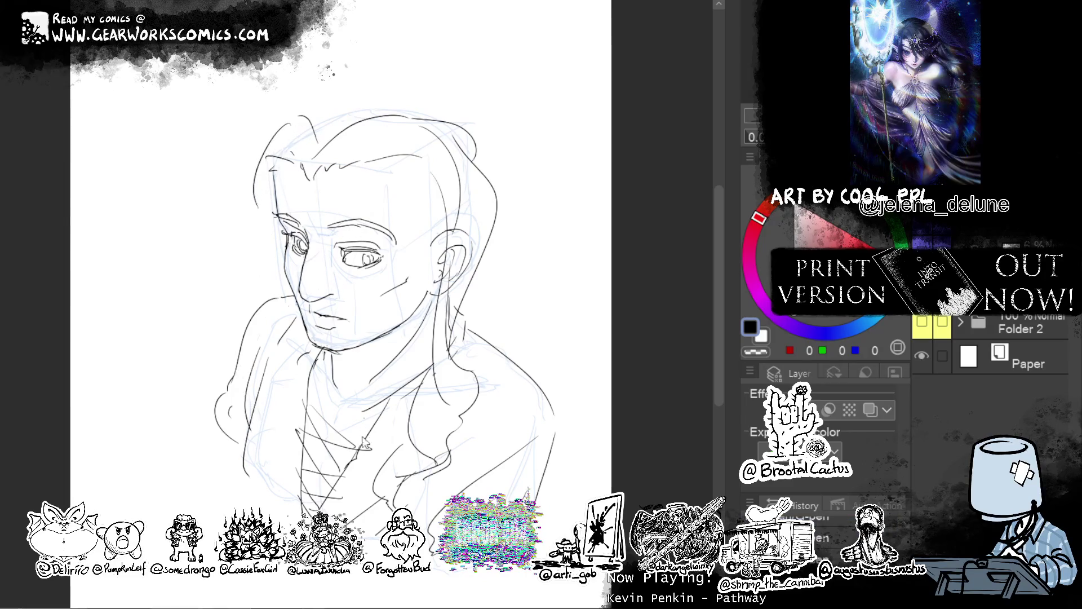
drag(282, 170, 257, 240)
key(ctrl+z)
mouse_move(293, 167)
mouse_down()
mouse_move(232, 341)
mouse_move(243, 383)
mouse_up()
key(ctrl+z)
mouse_move(305, 149)
mouse_down()
mouse_move(259, 279)
mouse_move(262, 347)
mouse_up()
key(ctrl+z)
mouse_move(293, 139)
mouse_down()
mouse_move(256, 321)
mouse_move(263, 366)
mouse_up()
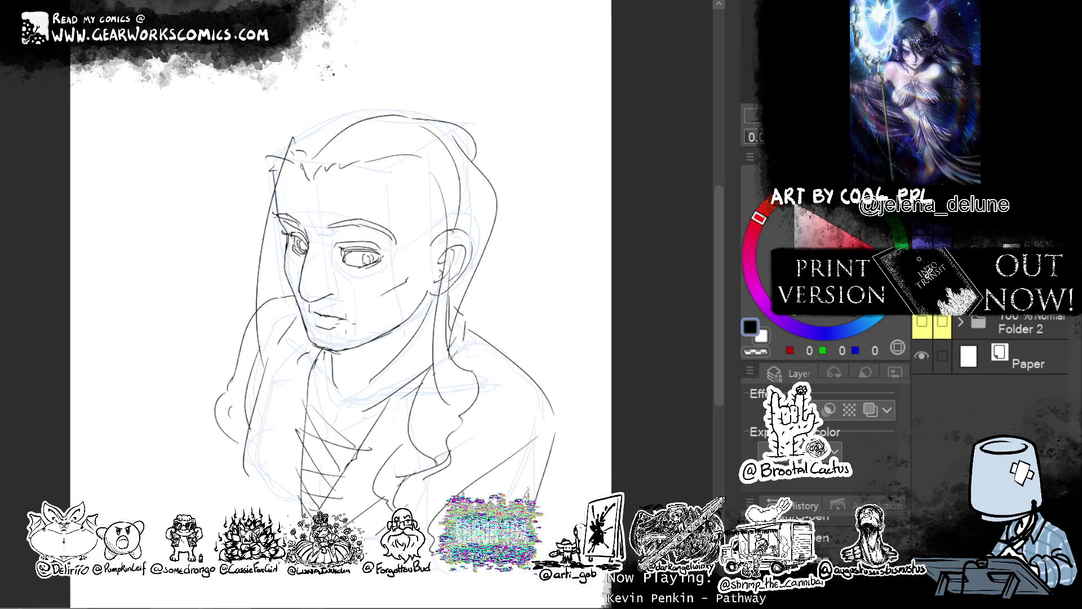
key(ctrl+z)
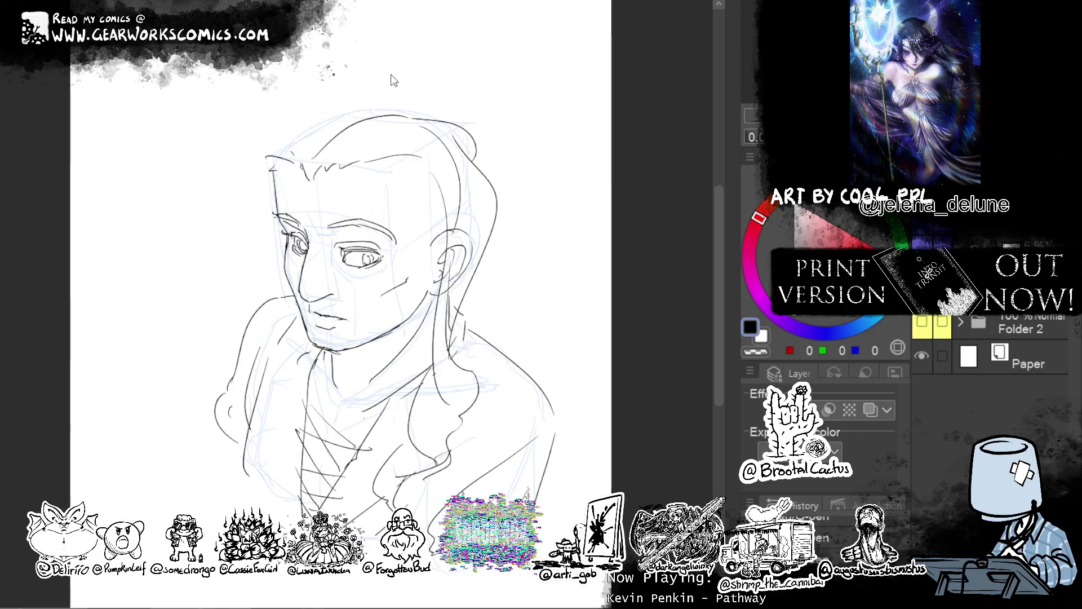
key(ctrl+z)
key(ctrl+z)
key(ctrl+z)
key(ctrl+z)
Draw hair strands from the crown down past the jaw toward the chest
key(ctrl+z)
key(ctrl+z)
key(ctrl+z)
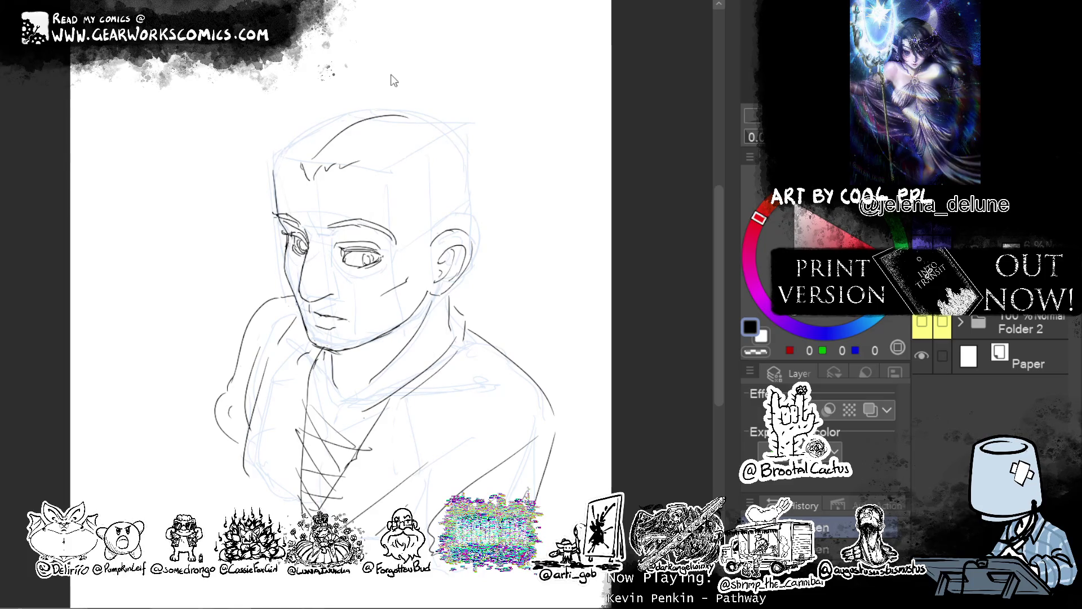
mouse_move(351, 111)
mouse_down()
mouse_move(405, 257)
mouse_move(448, 433)
mouse_up()
key(ctrl+z)
drag(348, 141, 421, 468)
key(ctrl+z)
mouse_move(348, 151)
mouse_down()
mouse_move(360, 139)
mouse_move(451, 389)
mouse_up()
key(ctrl+z)
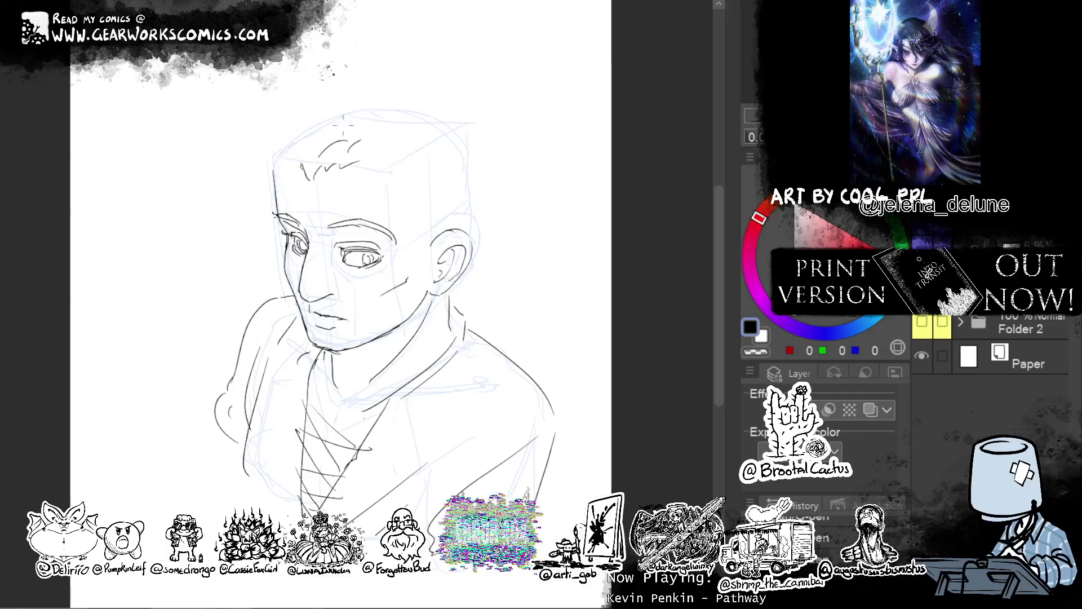
mouse_move(353, 122)
mouse_down()
mouse_move(398, 123)
mouse_move(355, 451)
mouse_up()
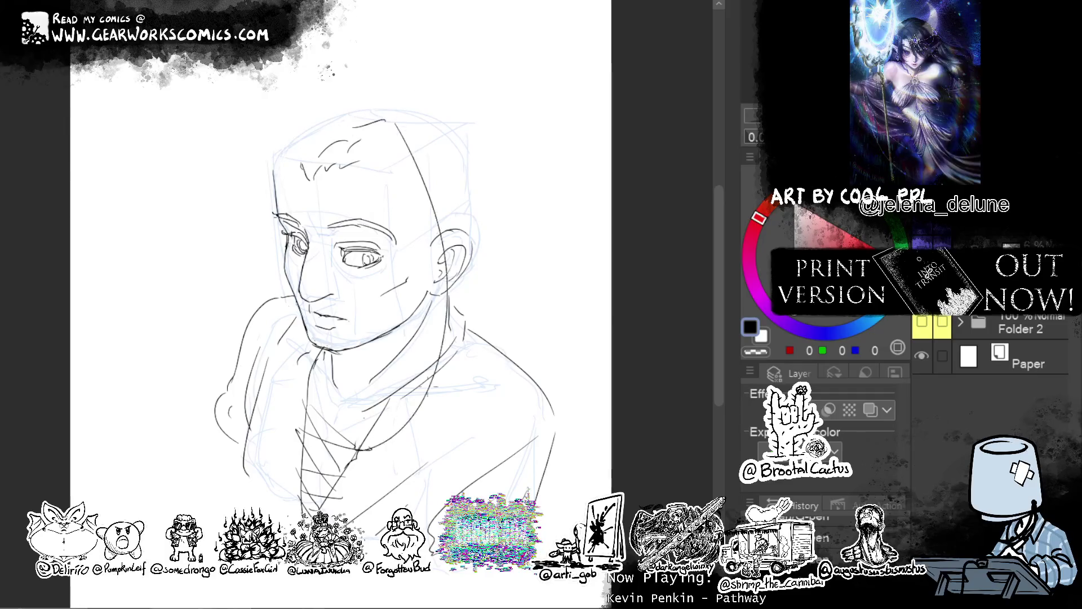
drag(369, 162, 407, 424)
key(ctrl+z)
mouse_move(365, 166)
mouse_down()
mouse_move(418, 325)
mouse_move(345, 453)
mouse_move(369, 511)
mouse_up()
drag(426, 409, 355, 533)
Add a long strand across the face, a short crown stroke and a right-side curve
drag(417, 191, 395, 389)
drag(360, 168, 378, 194)
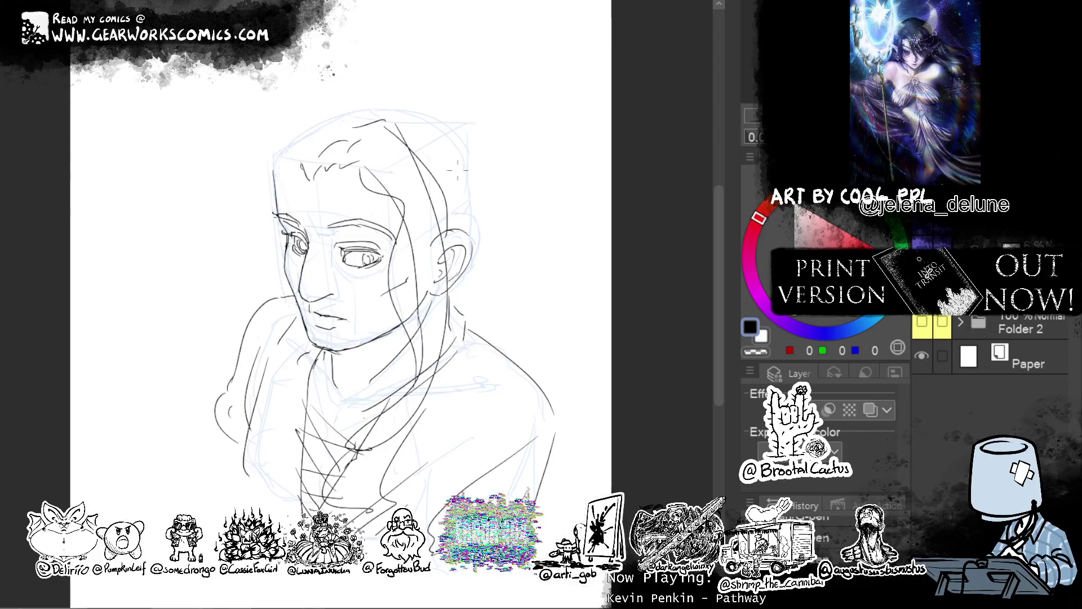
drag(419, 130, 473, 337)
key(ctrl+z)
mouse_move(434, 110)
mouse_down()
mouse_move(468, 307)
mouse_move(456, 215)
mouse_up()
key(ctrl+z)
Draw one long hair strand down the left side of the face
mouse_move(534, 133)
mouse_down()
mouse_move(397, 104)
mouse_move(299, 123)
mouse_move(268, 239)
mouse_up()
drag(321, 147, 280, 283)
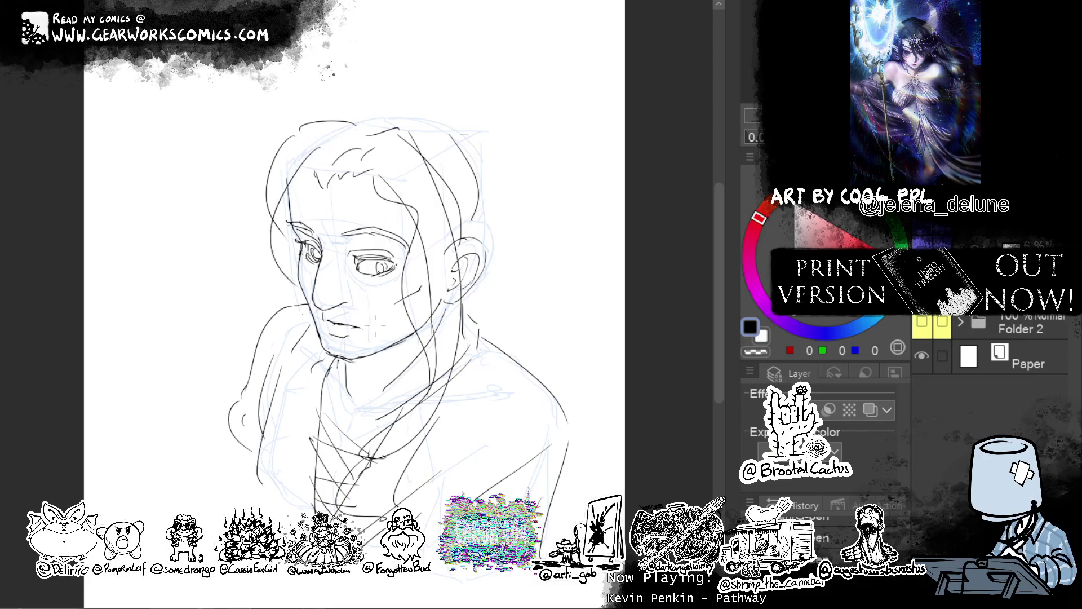
drag(263, 190, 300, 363)
key(ctrl+z)
drag(289, 119, 286, 425)
key(ctrl+z)
drag(282, 120, 286, 434)
Draw a curved strand down past the collar and a curve below the chin
drag(316, 373, 248, 489)
key(ctrl+z)
drag(299, 400, 259, 476)
key(ctrl+z)
drag(276, 319, 296, 527)
key(ctrl+z)
drag(286, 421, 295, 529)
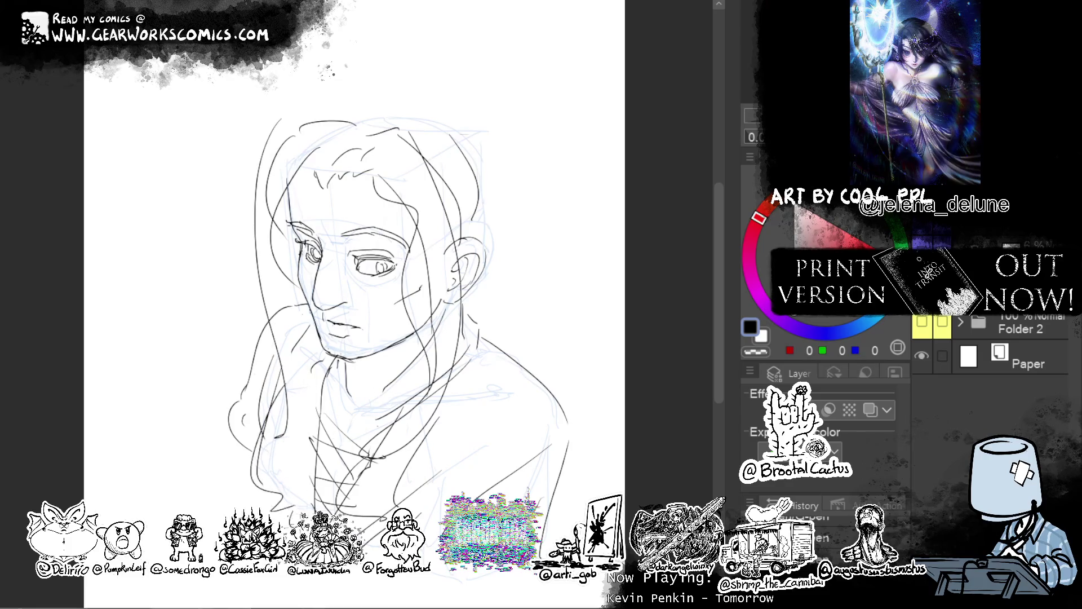
drag(327, 334, 298, 418)
Retry an arc over the top of the head sweeping down the right side
drag(338, 110, 446, 147)
key(ctrl+z)
drag(331, 113, 461, 143)
key(ctrl+z)
drag(319, 109, 479, 169)
key(ctrl+z)
drag(324, 109, 496, 291)
key(ctrl+z)
drag(334, 110, 496, 284)
key(ctrl+z)
drag(316, 115, 504, 293)
key(ctrl+z)
drag(328, 105, 492, 302)
key(ctrl+z)
mouse_move(333, 108)
mouse_down()
mouse_move(359, 103)
mouse_move(499, 361)
mouse_move(333, 106)
mouse_up()
key(ctrl+z)
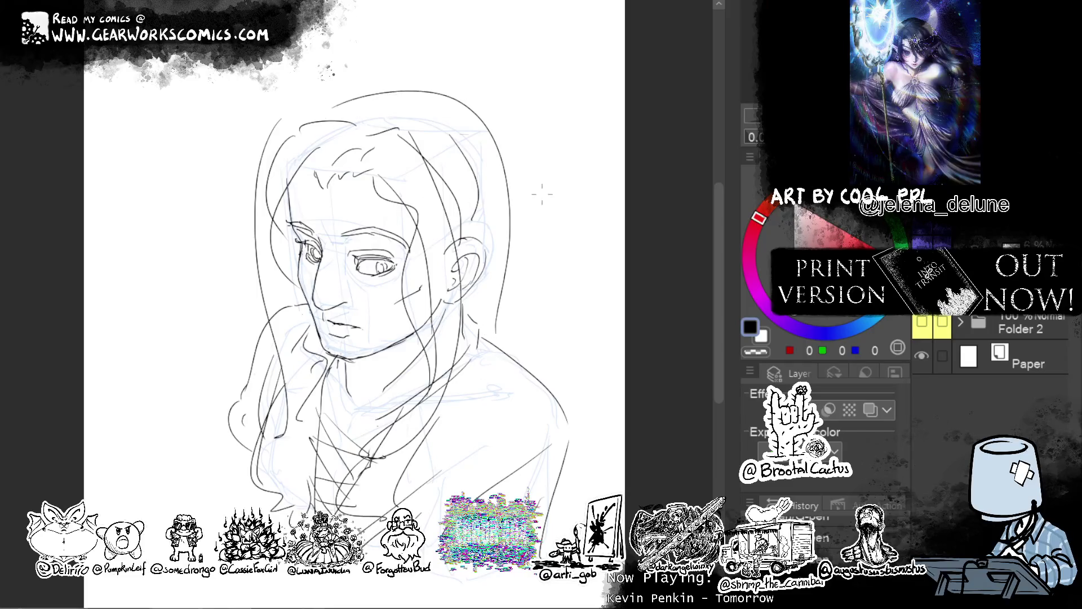
Draw a long left hair strand that curves right at the bottom
drag(391, 89, 282, 148)
key(ctrl+z)
drag(259, 208, 248, 371)
key(ctrl+z)
drag(258, 232, 276, 486)
drag(259, 333, 243, 490)
key(ctrl+z)
key(ctrl+z)
drag(254, 176, 220, 402)
key(ctrl+z)
Add several strands curving down-left, plus a right-side hair line and long curve
drag(250, 282, 171, 468)
drag(260, 306, 163, 442)
drag(233, 323, 199, 412)
drag(237, 353, 213, 375)
mouse_move(482, 213)
mouse_down()
mouse_move(486, 281)
mouse_move(356, 496)
mouse_up()
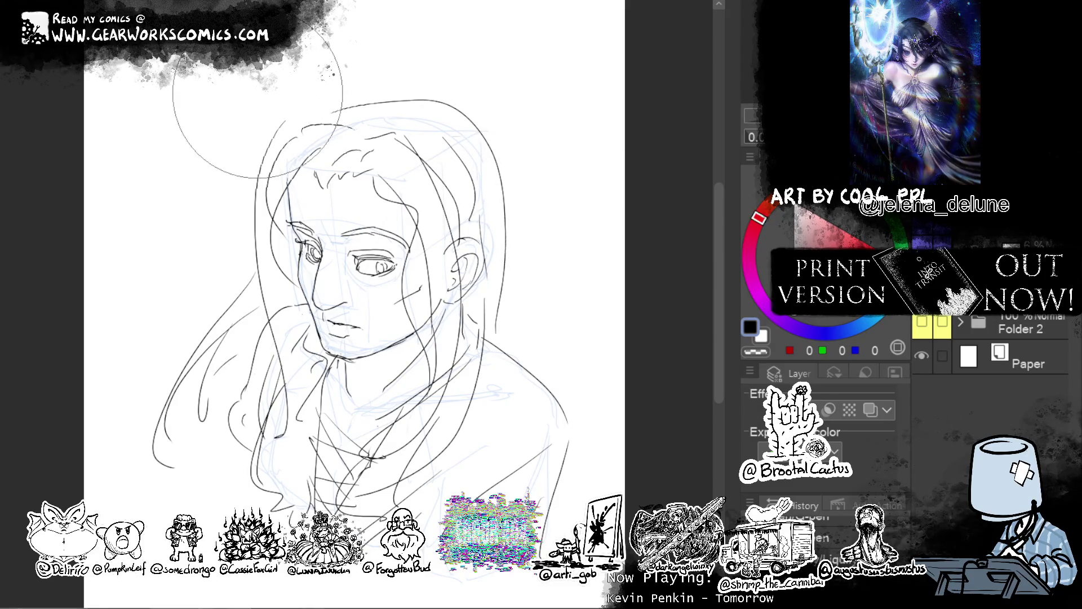
Warp the left hair strands with Liquify and add short strokes beside the right hair
drag(258, 93, 246, 167)
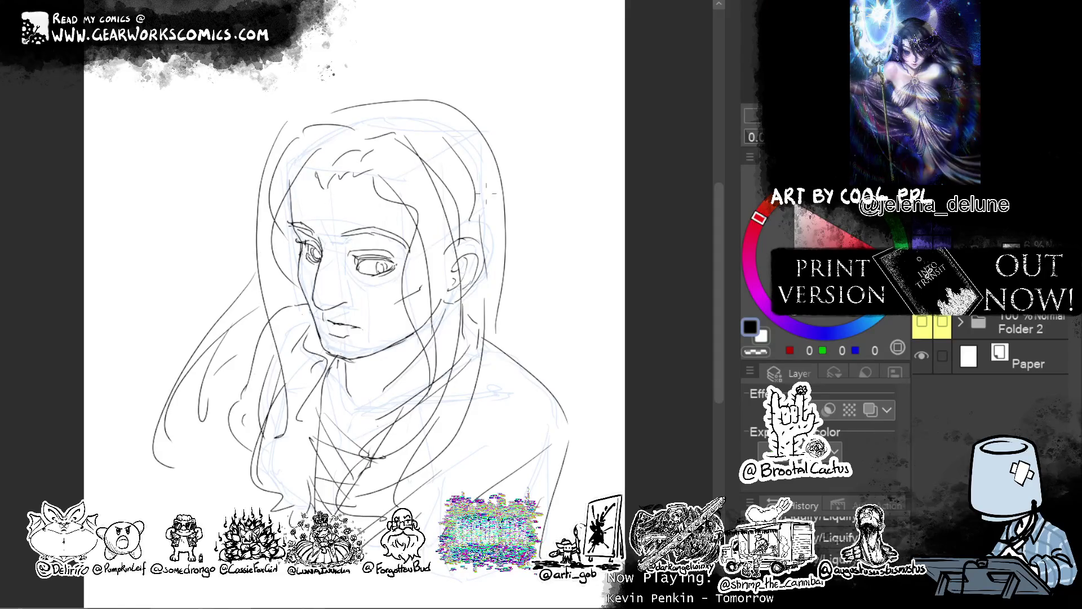
drag(473, 182, 509, 247)
drag(619, 279, 660, 284)
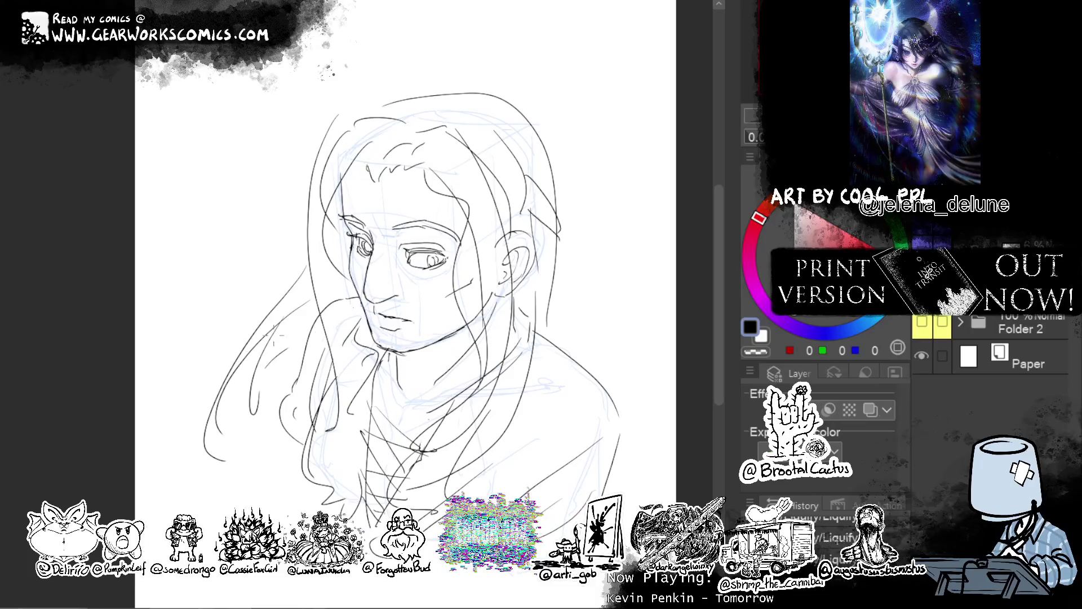
Extend the lower-left strand to curl back up, discarding an upper-left stroke
mouse_move(266, 446)
mouse_down()
mouse_move(206, 485)
mouse_move(231, 475)
mouse_up()
drag(306, 275, 262, 318)
key(ctrl+z)
mouse_move(304, 264)
mouse_down()
mouse_move(251, 307)
mouse_move(285, 289)
mouse_move(252, 283)
mouse_move(242, 301)
mouse_up()
key(ctrl+z)
key(ctrl+z)
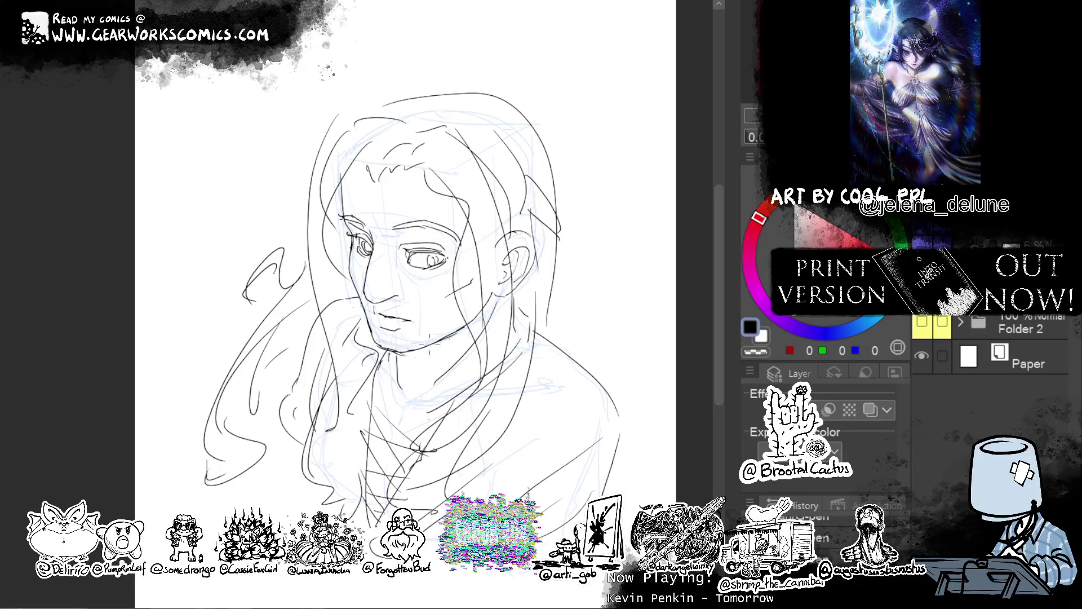
Draw curved strands in the lower hair and long strands beside the left of the face
drag(332, 355, 302, 443)
key(ctrl+z)
drag(338, 377, 279, 462)
drag(337, 399, 311, 445)
drag(311, 177, 324, 385)
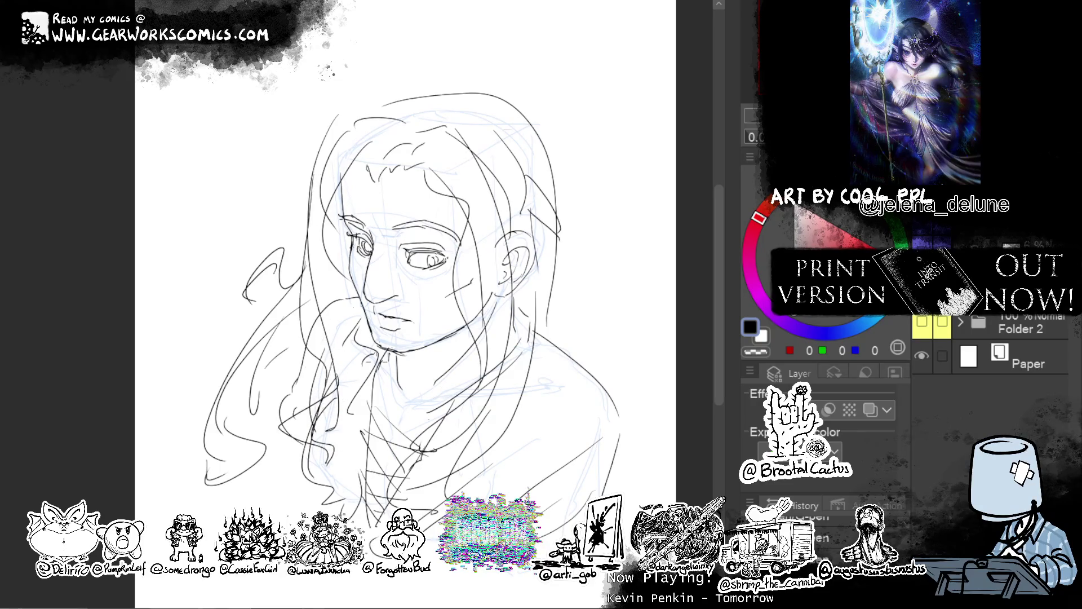
drag(338, 287, 311, 355)
Add an ear-to-neck strand, long curves on the right hair and a stroke below the ear
mouse_move(507, 266)
mouse_down()
mouse_move(445, 437)
mouse_move(437, 413)
mouse_up()
key(ctrl+z)
drag(471, 359, 482, 370)
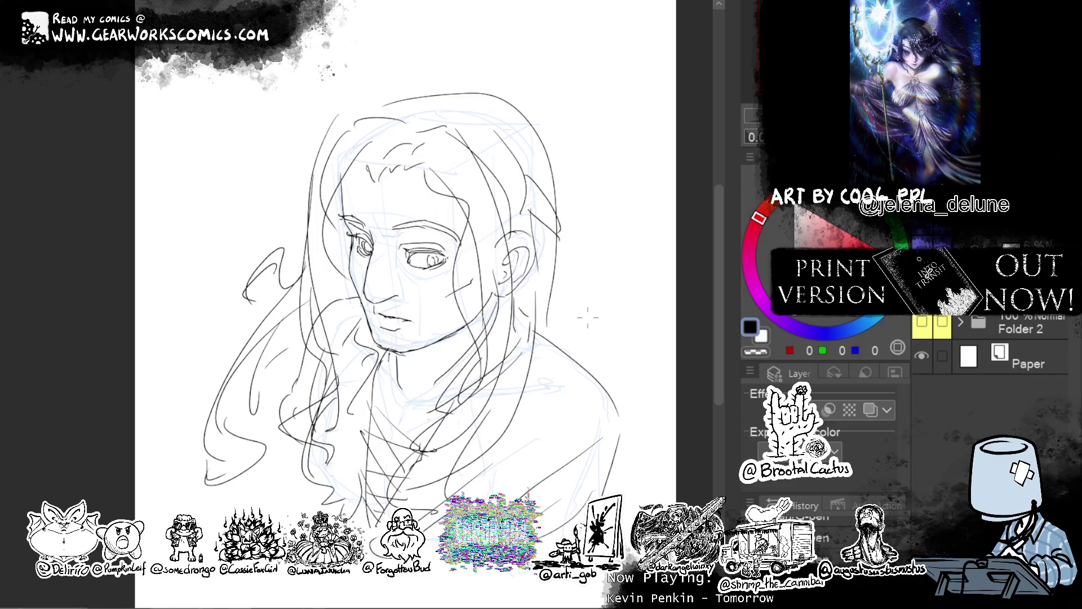
drag(553, 180, 559, 336)
mouse_move(553, 235)
mouse_down()
mouse_move(551, 326)
mouse_move(582, 343)
mouse_move(560, 357)
mouse_up()
key(ctrl+z)
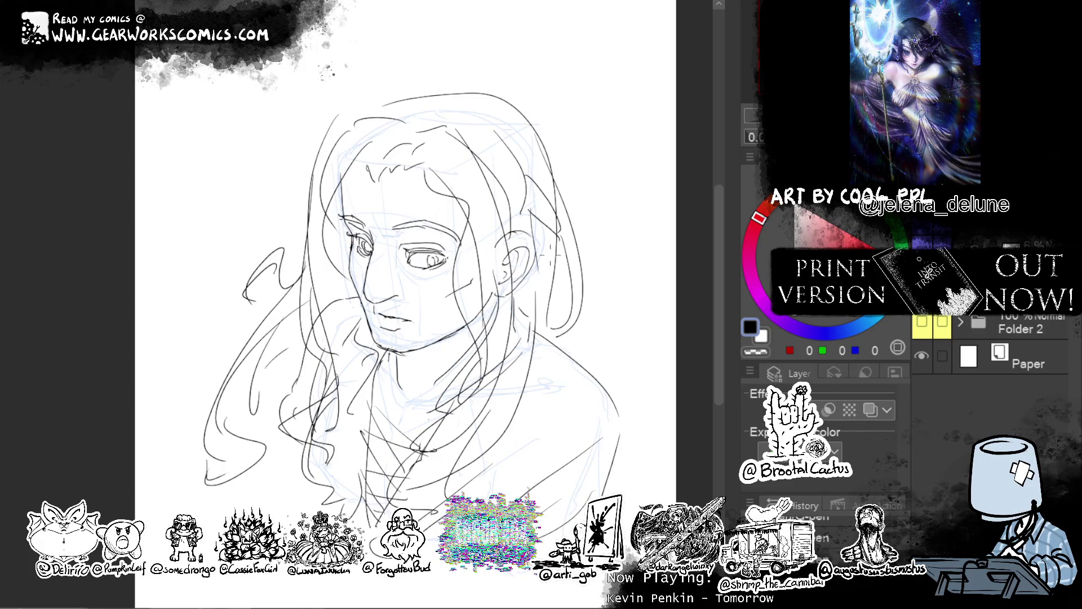
drag(553, 236, 582, 359)
drag(546, 291, 578, 360)
Draw a long strand down the right side and several arcs across the crown
drag(465, 168, 512, 338)
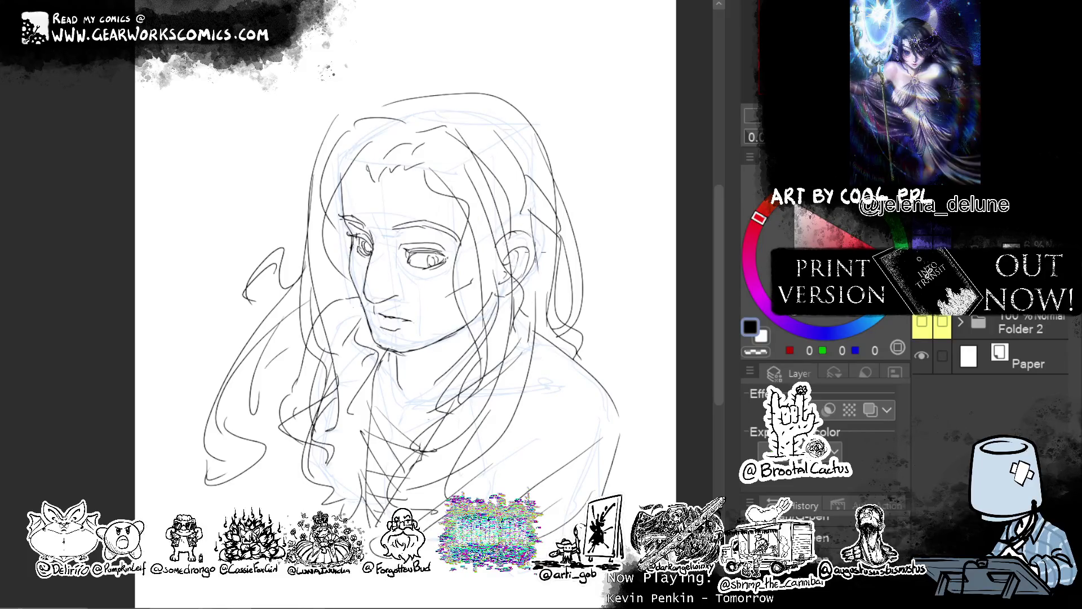
mouse_move(435, 96)
mouse_down()
mouse_move(366, 123)
mouse_move(462, 116)
mouse_move(504, 151)
mouse_up()
drag(453, 110, 533, 132)
drag(437, 95, 524, 116)
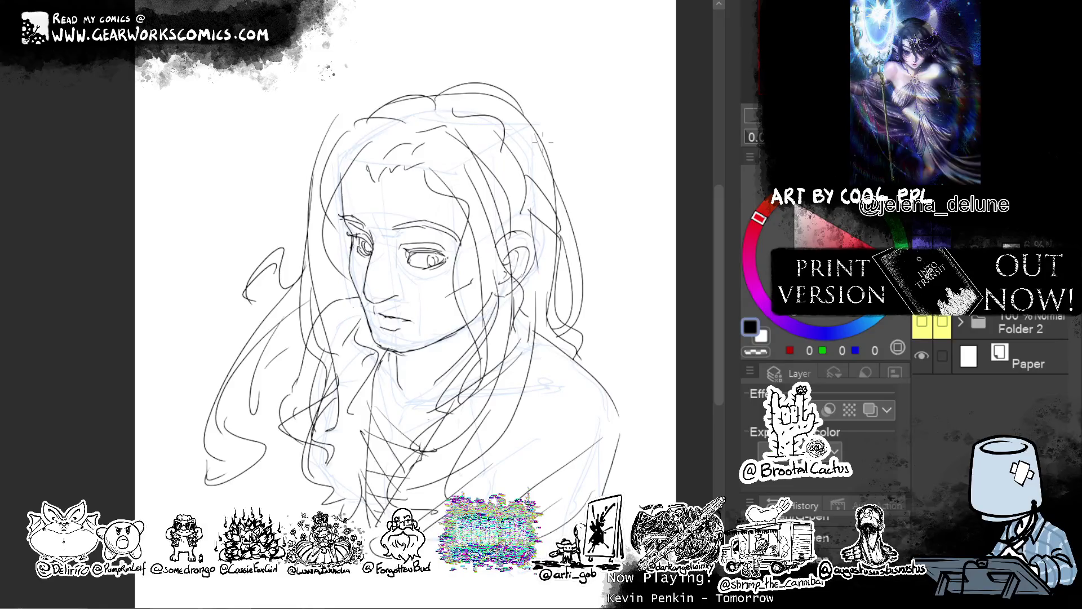
drag(404, 94, 455, 84)
mouse_move(617, 204)
mouse_down()
mouse_move(633, 234)
mouse_move(618, 242)
mouse_move(615, 232)
mouse_up()
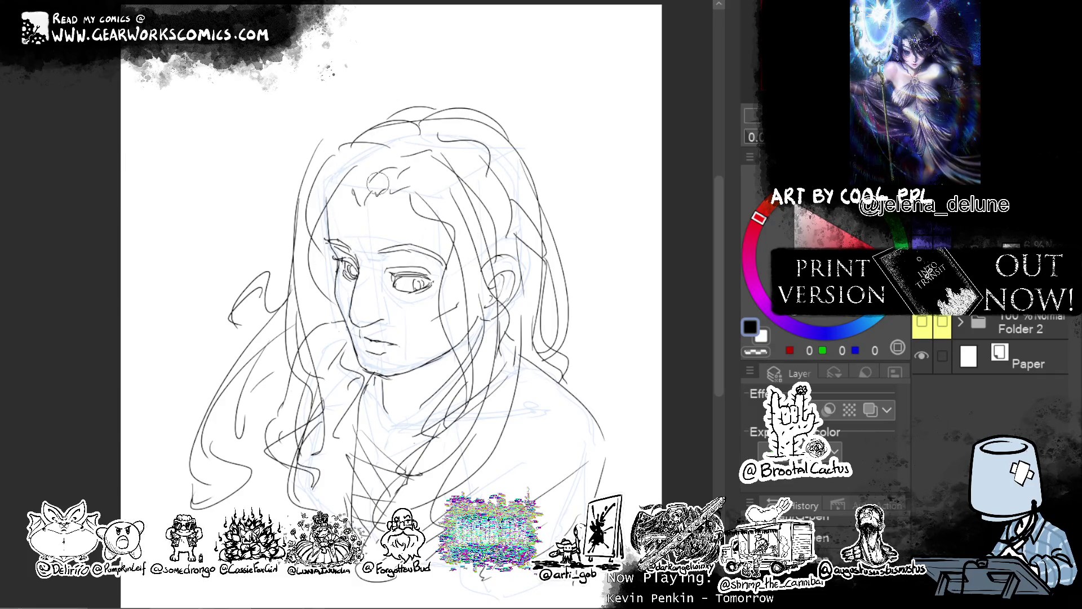
Reshape the forehead strokes with Liquify and ink new strokes along the hairline
key(e)
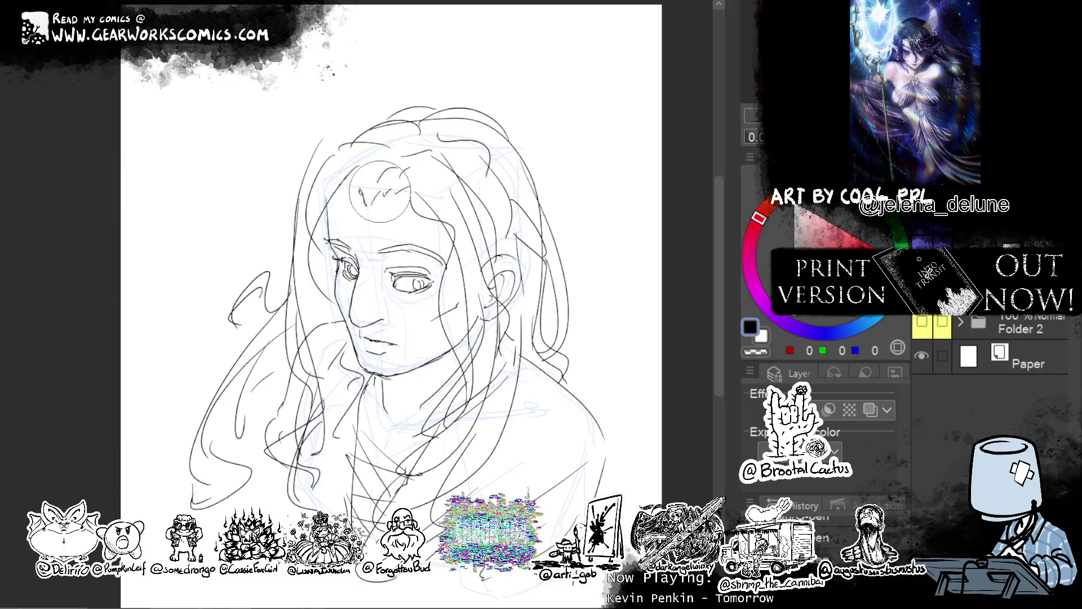
mouse_move(380, 191)
mouse_down()
mouse_move(395, 198)
mouse_move(411, 181)
mouse_move(356, 190)
mouse_move(377, 186)
mouse_move(350, 174)
mouse_move(344, 142)
mouse_move(380, 132)
mouse_up()
drag(399, 150, 382, 175)
drag(437, 151, 424, 126)
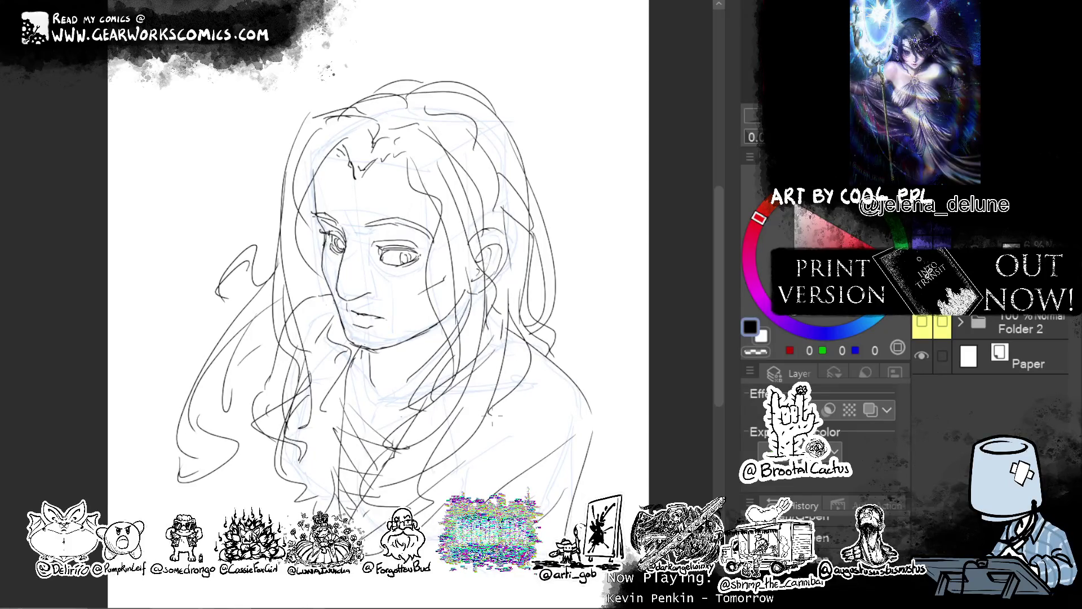
Ink a vertical strand in the right hair, faint chest strokes, the collar line and a line beneath it
drag(516, 339, 500, 396)
mouse_move(614, 232)
mouse_down()
mouse_move(638, 234)
mouse_move(652, 267)
mouse_up()
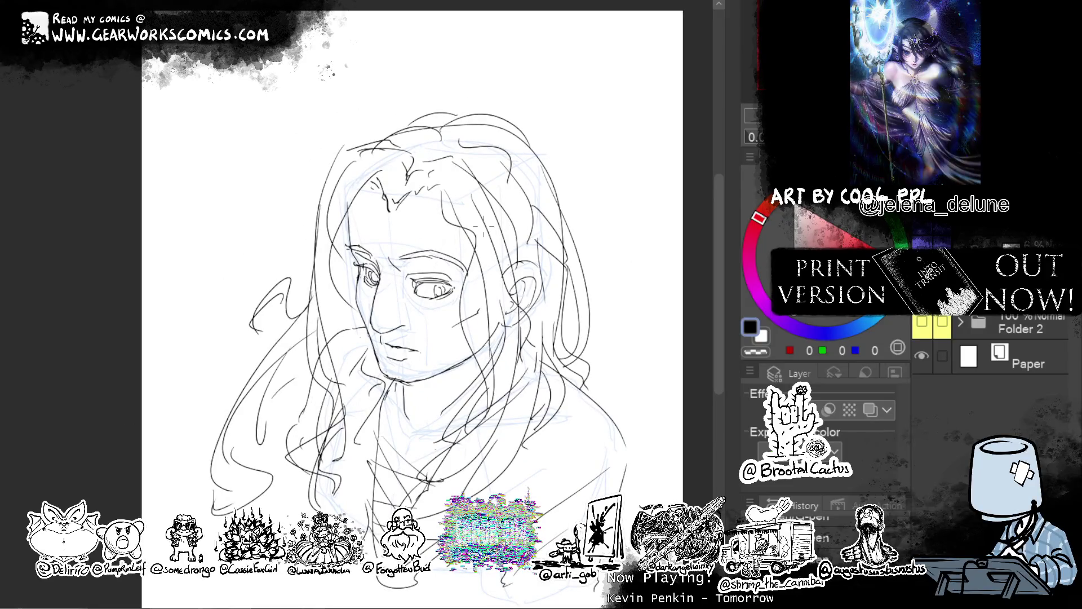
drag(594, 316, 612, 249)
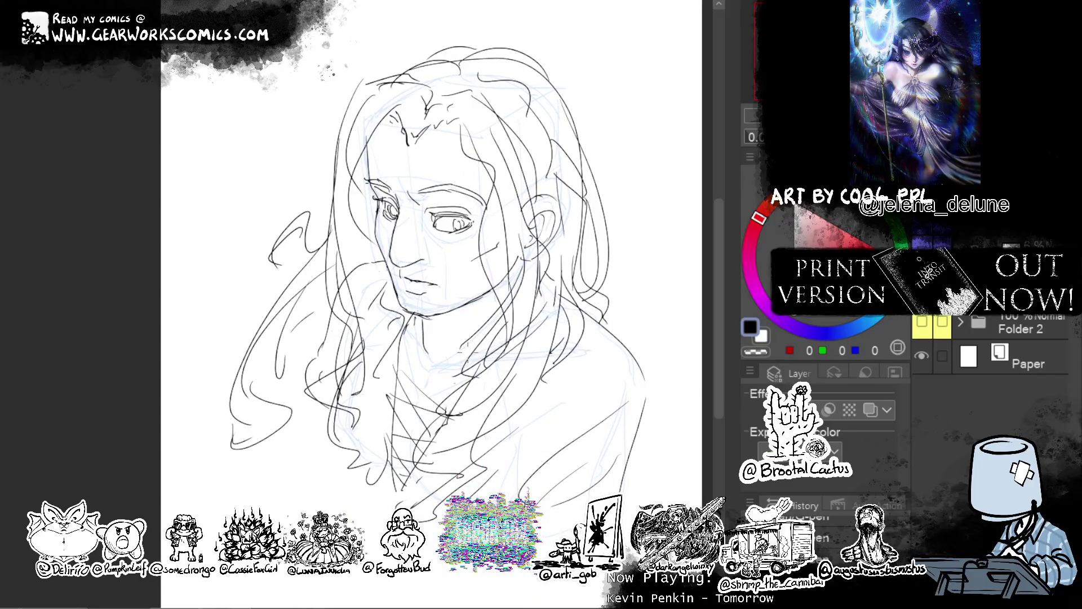
drag(440, 380, 497, 362)
drag(422, 333, 403, 367)
mouse_move(380, 293)
mouse_down()
mouse_move(397, 330)
mouse_move(381, 293)
mouse_up()
drag(489, 378, 593, 371)
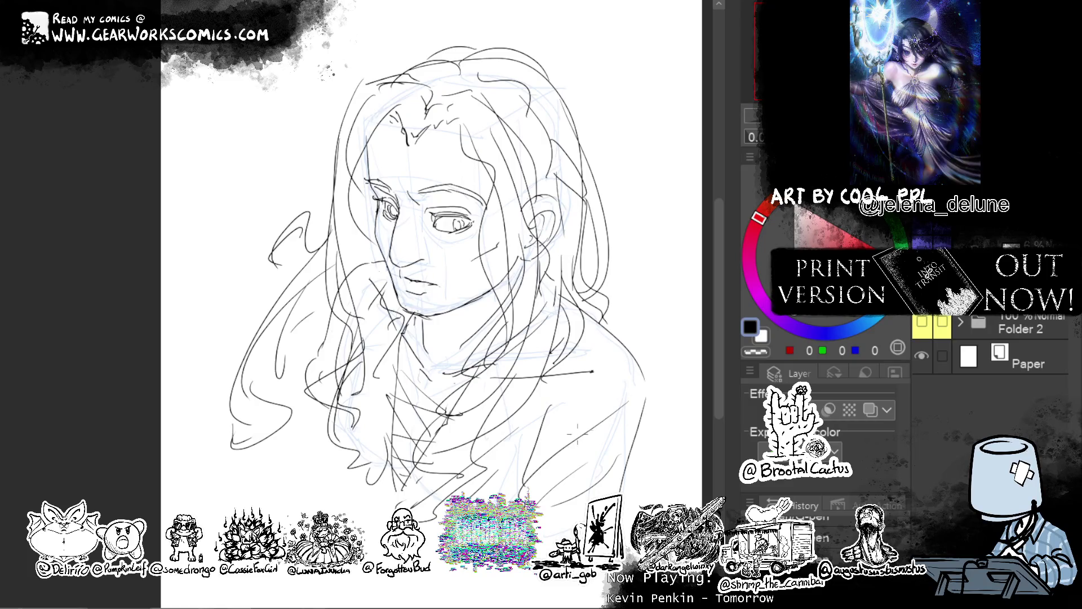
Redraw the chin and neck lines, undoing stray chest and neck strokes, and add a low left strand
drag(379, 421, 451, 494)
key(ctrl+z)
drag(646, 284, 619, 318)
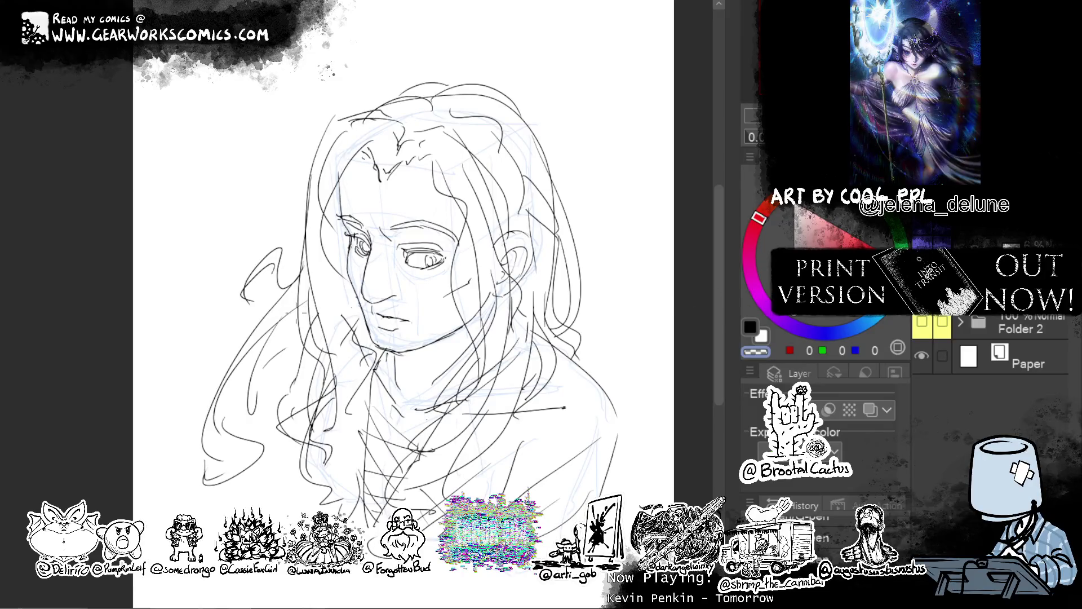
drag(417, 397, 345, 387)
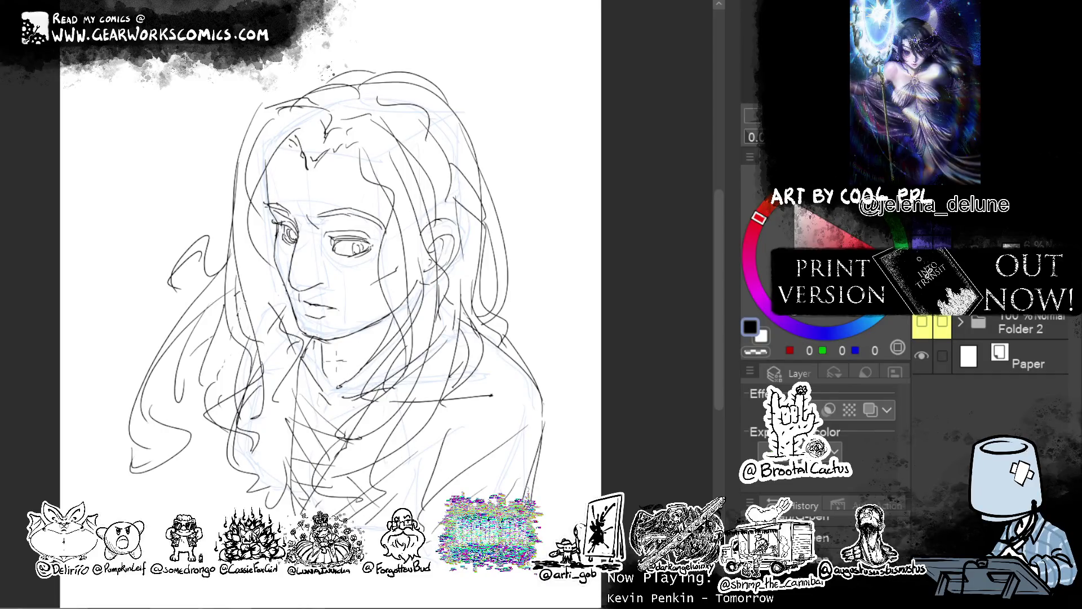
key(ctrl+z)
mouse_move(322, 363)
mouse_down()
mouse_move(363, 332)
mouse_move(380, 363)
mouse_up()
key(ctrl+z)
key(ctrl+z)
key(ctrl+z)
key(ctrl+z)
key(ctrl+z)
drag(381, 322, 342, 387)
Undo the last neck stroke and hatch shading onto the forehead
key(ctrl+z)
mouse_move(382, 332)
mouse_down()
mouse_move(335, 388)
mouse_move(308, 481)
mouse_up()
key(ctrl+z)
drag(323, 420, 308, 508)
mouse_move(344, 168)
mouse_down()
mouse_move(388, 194)
mouse_move(363, 191)
mouse_up()
key(ctrl+z)
key(ctrl+z)
mouse_move(399, 178)
mouse_down()
mouse_move(384, 190)
mouse_move(395, 189)
mouse_move(324, 181)
mouse_up()
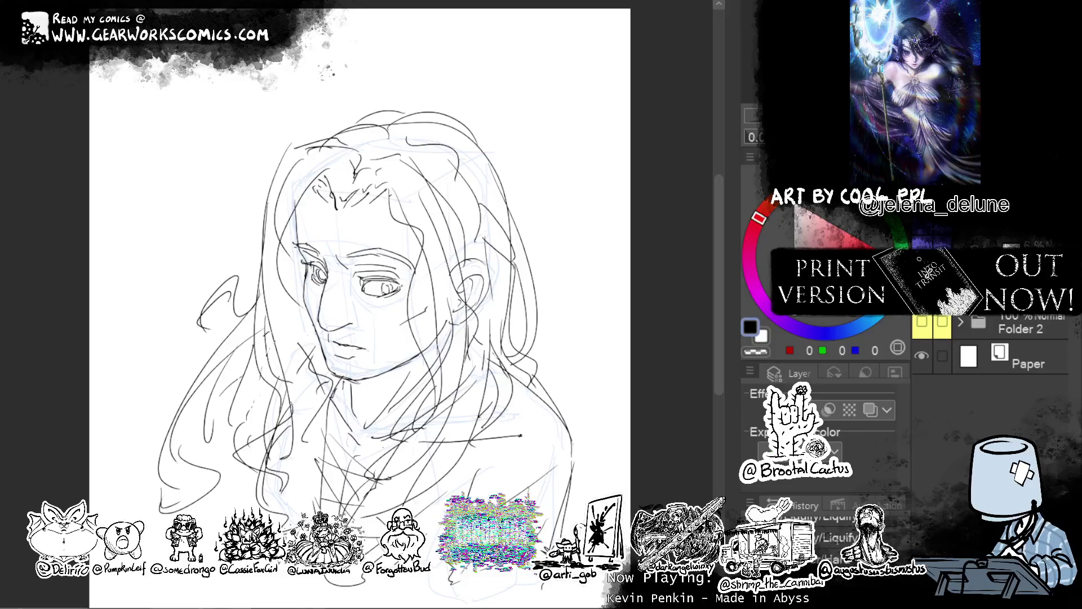
Zoom out and pan the canvas to bring the whole page into view
scroll(522, 435, down, 3)
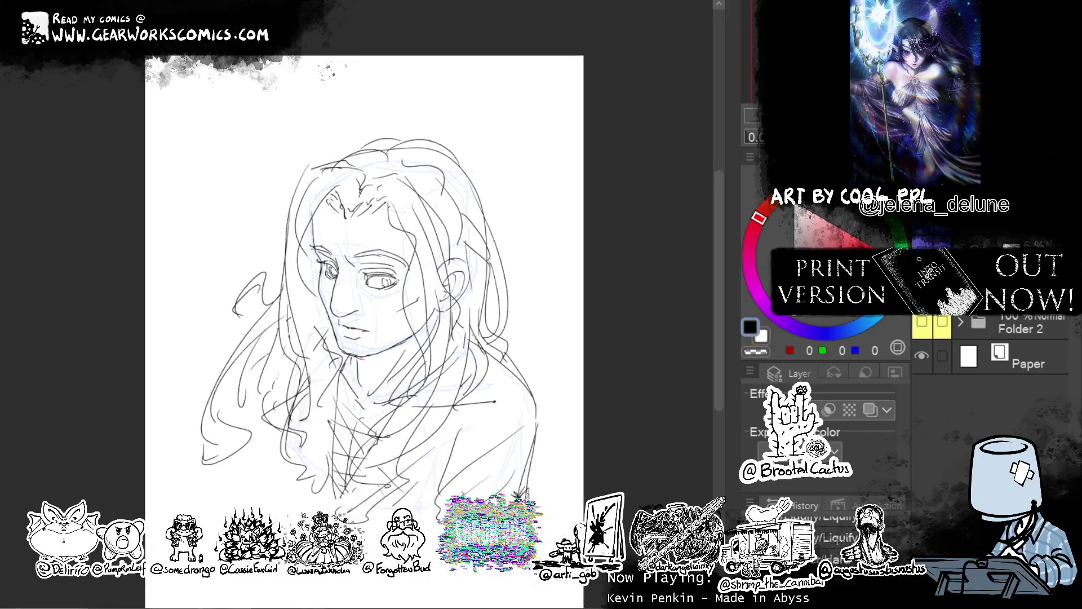
drag(620, 282, 530, 221)
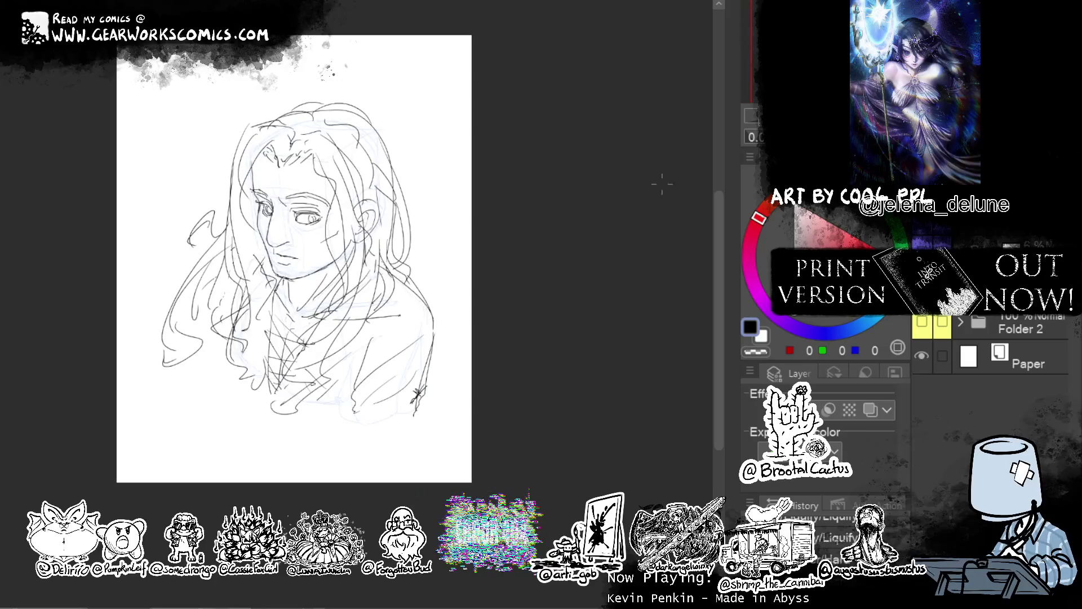